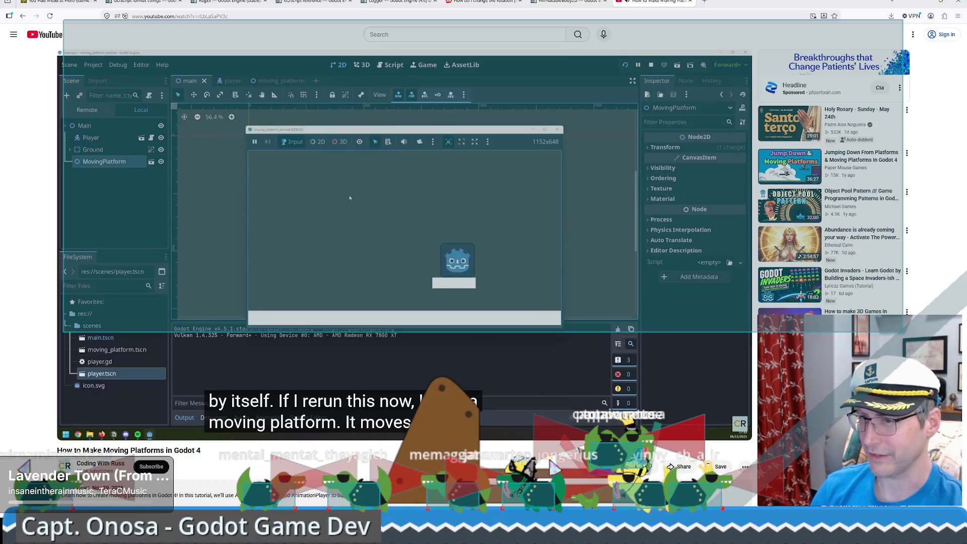
Pause the moving-platforms tutorial video and switch back to the Godot editor.
{"action": "mouse_move", "coordinate": [504, 274]}
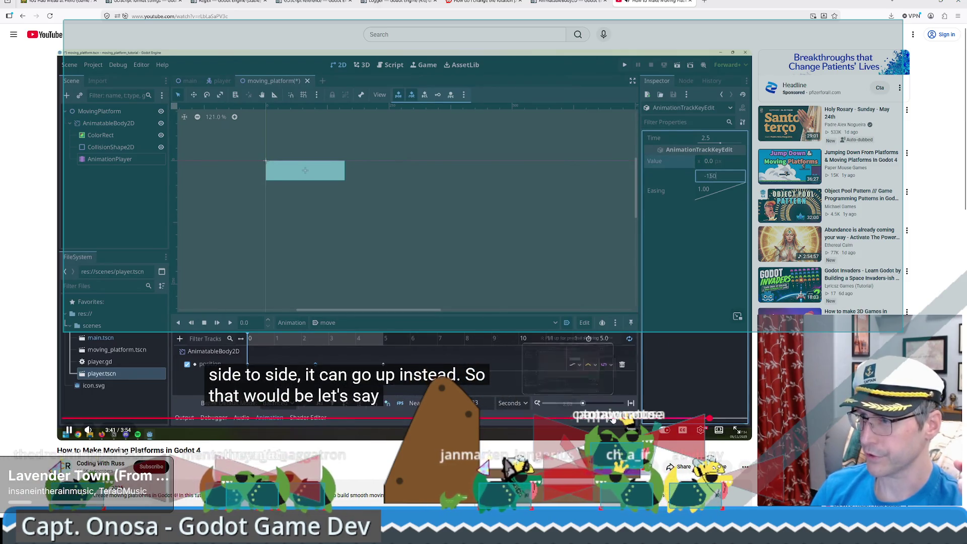
{"action": "left_click", "coordinate": [525, 285]}
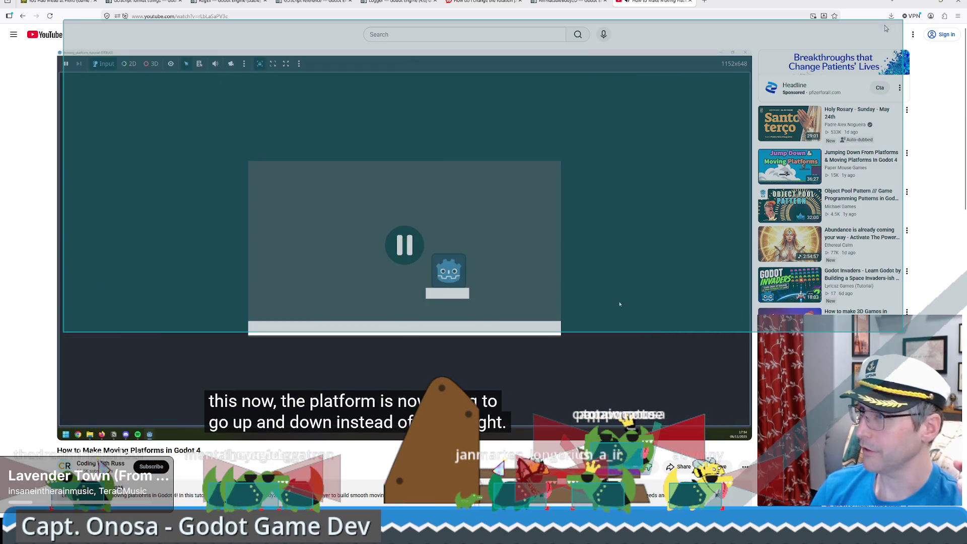
{"action": "key", "text": "alt+Tab"}
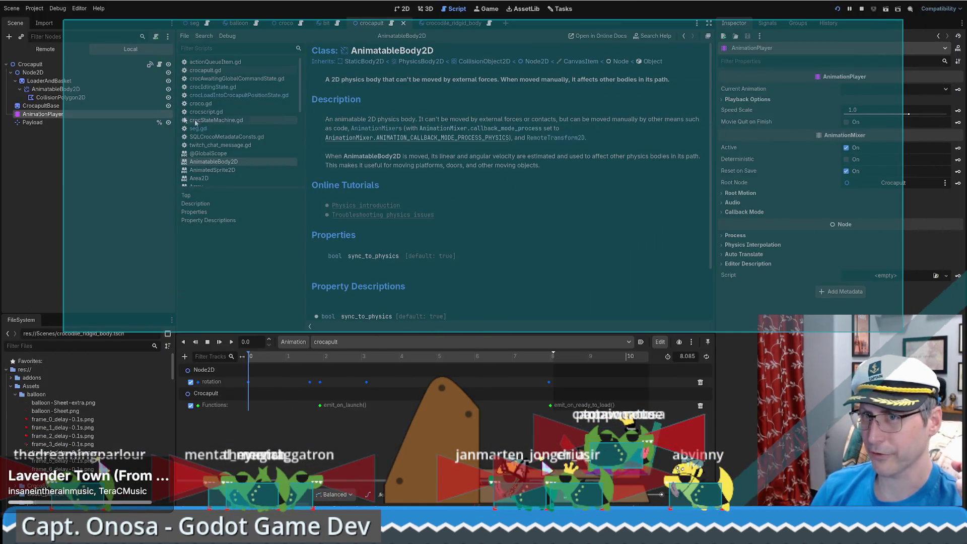
Show the Crocapult scene in 2D with AnimatableBody2D selected, then close this editor window.
{"action": "left_click", "coordinate": [30, 64]}
{"action": "key", "text": "ctrl+F1"}
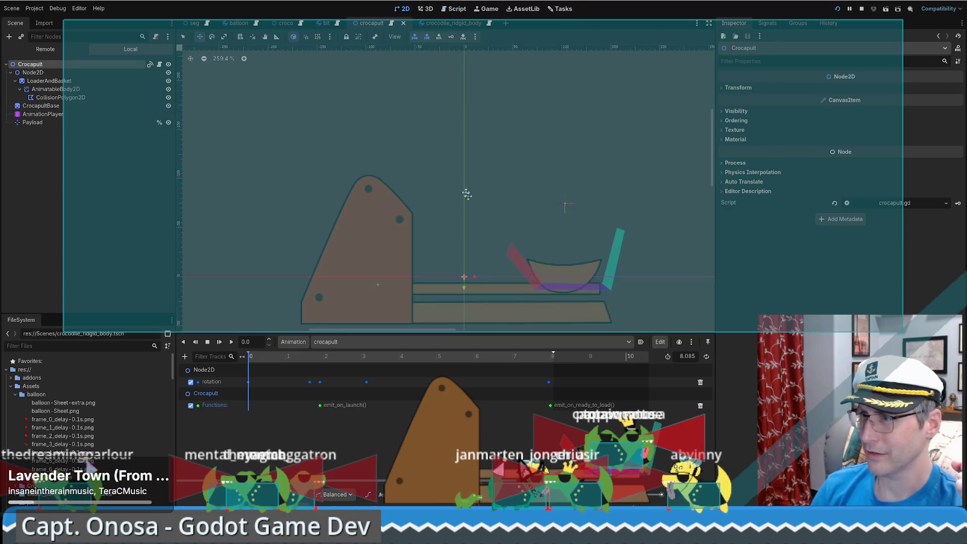
{"action": "left_click", "coordinate": [55, 89]}
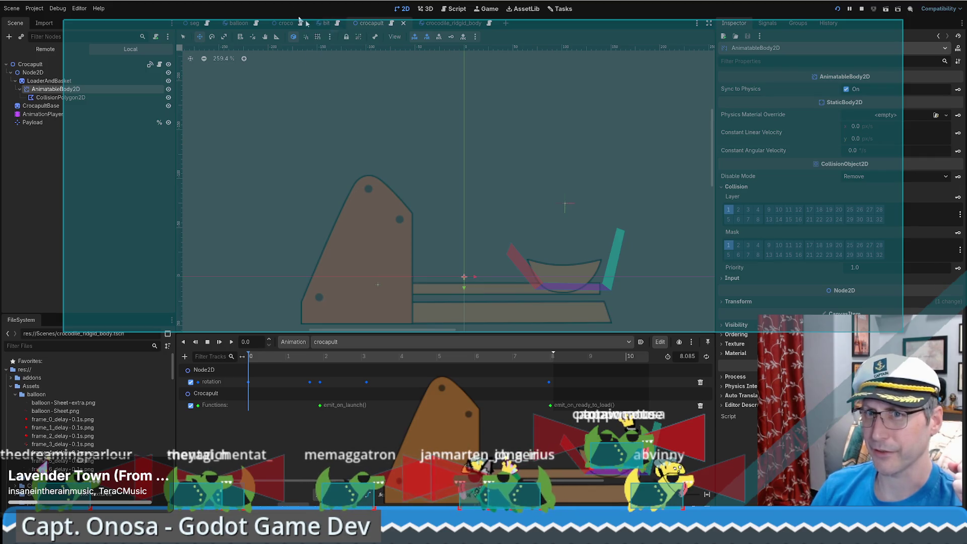
{"action": "left_click", "coordinate": [861, 9]}
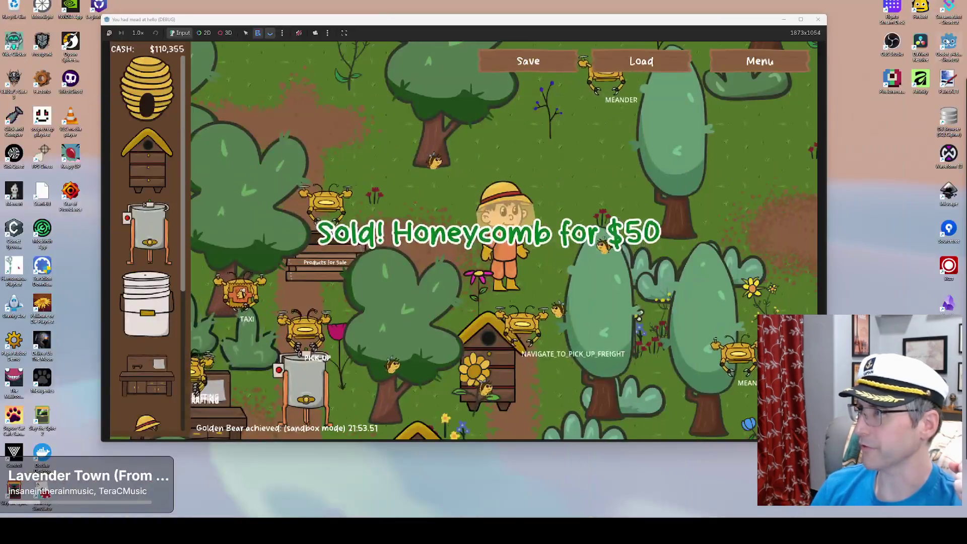
Launch Godot and open the Stream Engagement Game project from the Project Manager.
{"action": "double_click", "coordinate": [948, 41]}
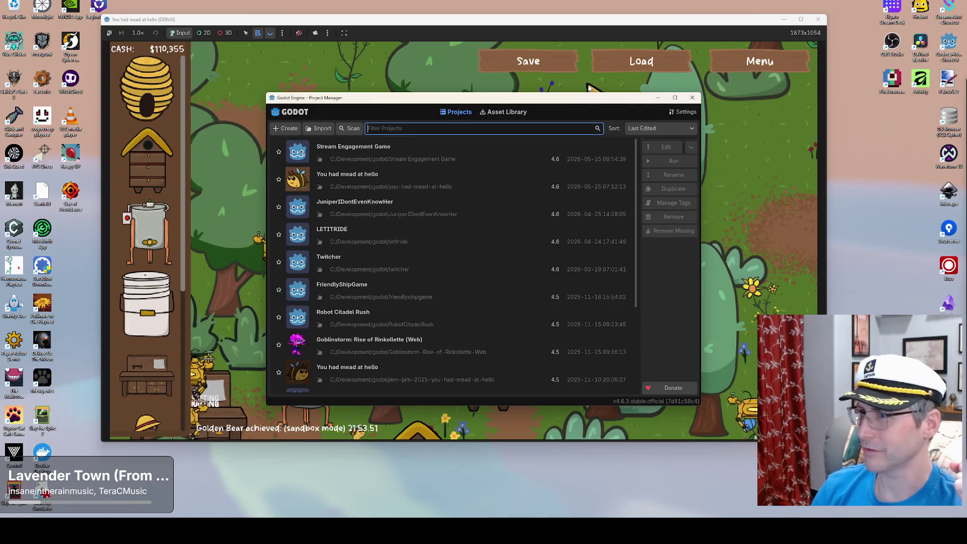
{"action": "left_click", "coordinate": [425, 155]}
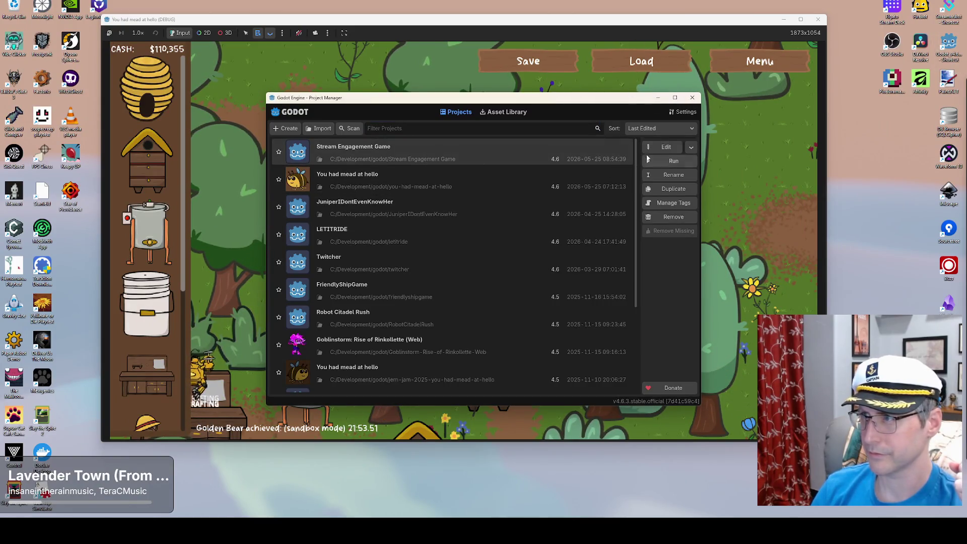
{"action": "left_click", "coordinate": [661, 147]}
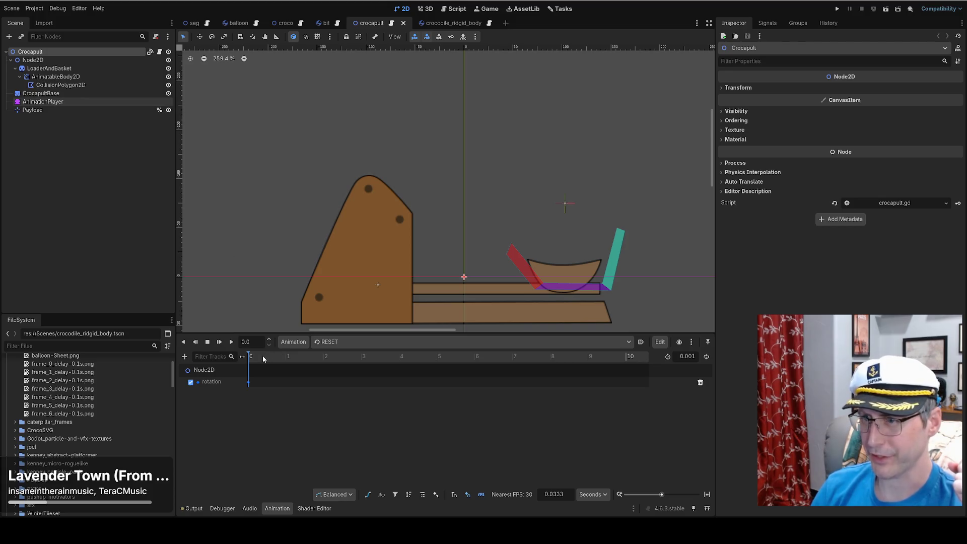
Inspect the LoaderAndBasket, Node2D and AnimationPlayer nodes, ending on Node2D's transform.
{"action": "left_click", "coordinate": [40, 69]}
{"action": "left_click", "coordinate": [38, 59]}
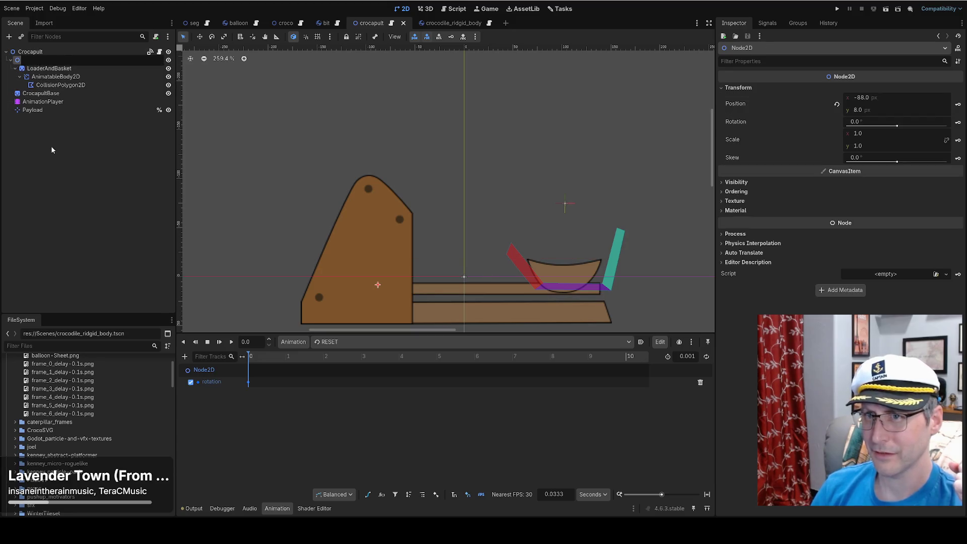
{"action": "left_click", "coordinate": [43, 101]}
{"action": "left_click", "coordinate": [39, 60]}
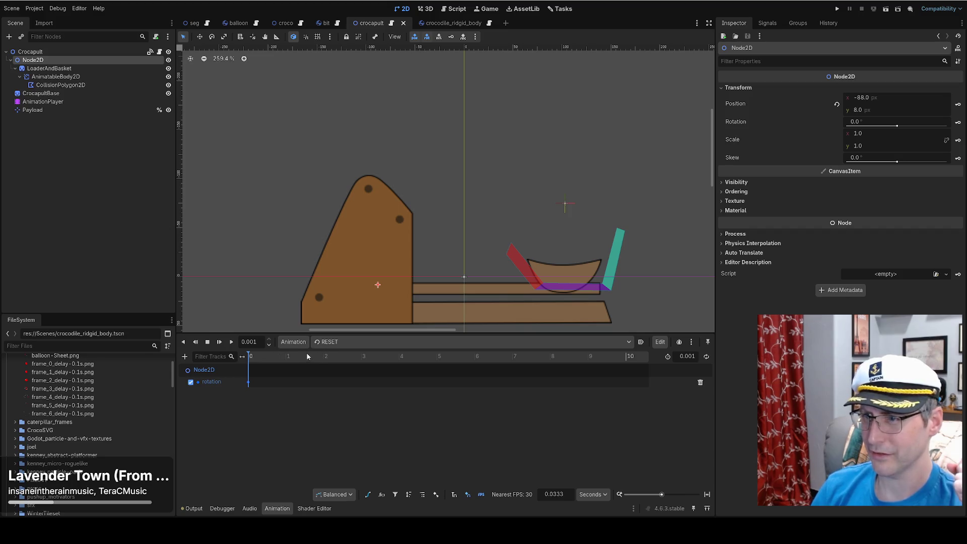
Load the crocapult animation and scrub it to 1.8 s to raise the arm.
{"action": "left_click", "coordinate": [322, 342]}
{"action": "left_click", "coordinate": [336, 366]}
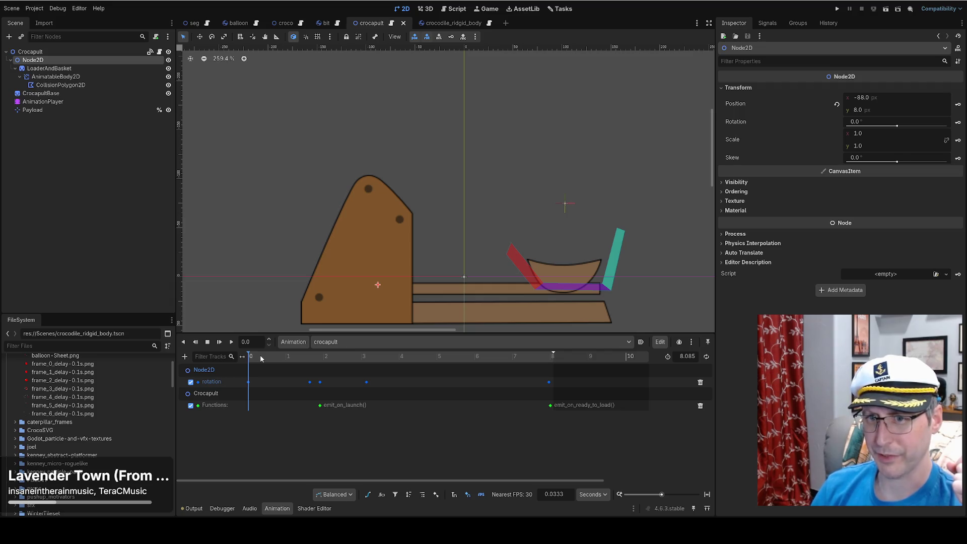
{"action": "mouse_move", "coordinate": [261, 357]}
{"action": "left_mouse_down"}
{"action": "mouse_move", "coordinate": [552, 365]}
{"action": "mouse_move", "coordinate": [246, 361]}
{"action": "left_mouse_up"}
Check the Payload node, reselect Node2D and run the project.
{"action": "left_click", "coordinate": [32, 109]}
{"action": "left_click", "coordinate": [33, 59]}
{"action": "left_click", "coordinate": [837, 9]}
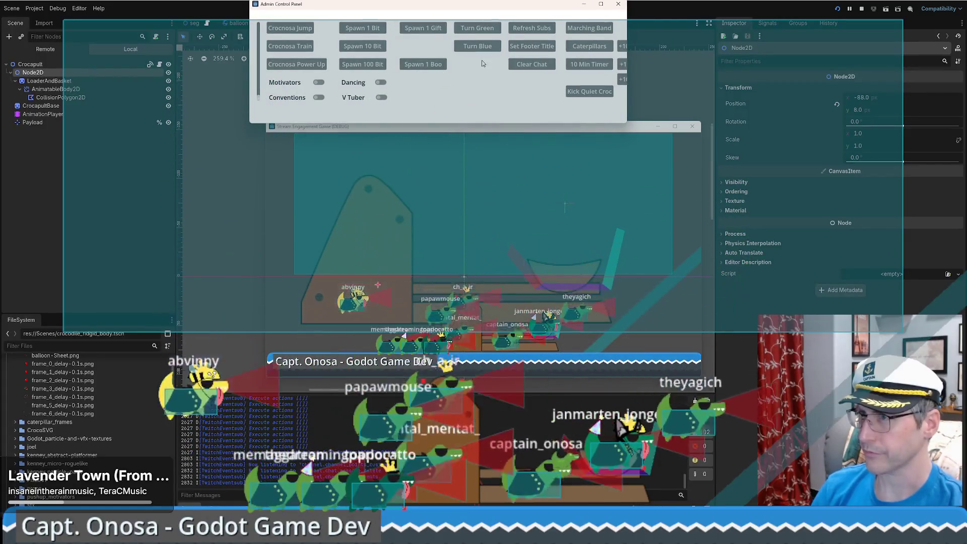
Spawn three Boo characters in the running game.
{"action": "left_click", "coordinate": [429, 68]}
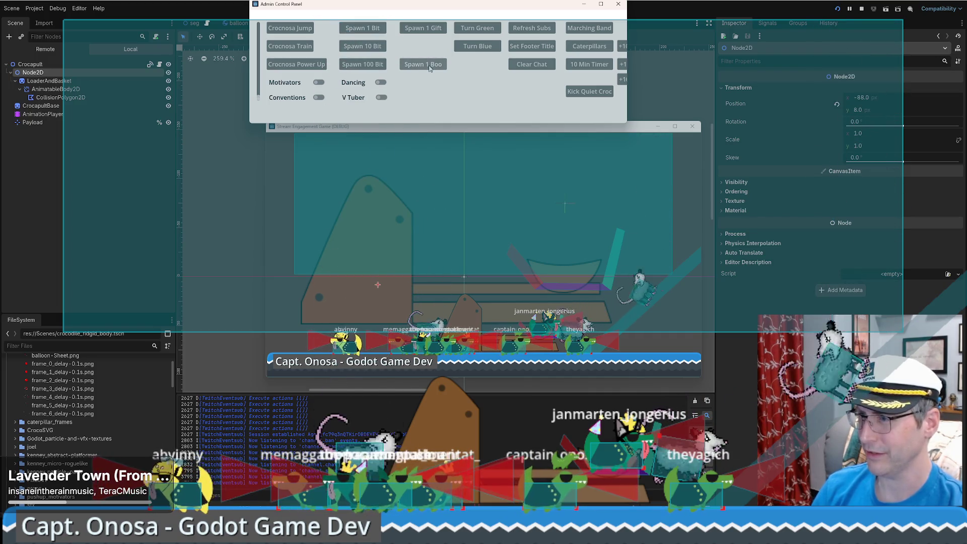
{"action": "left_click", "coordinate": [429, 68]}
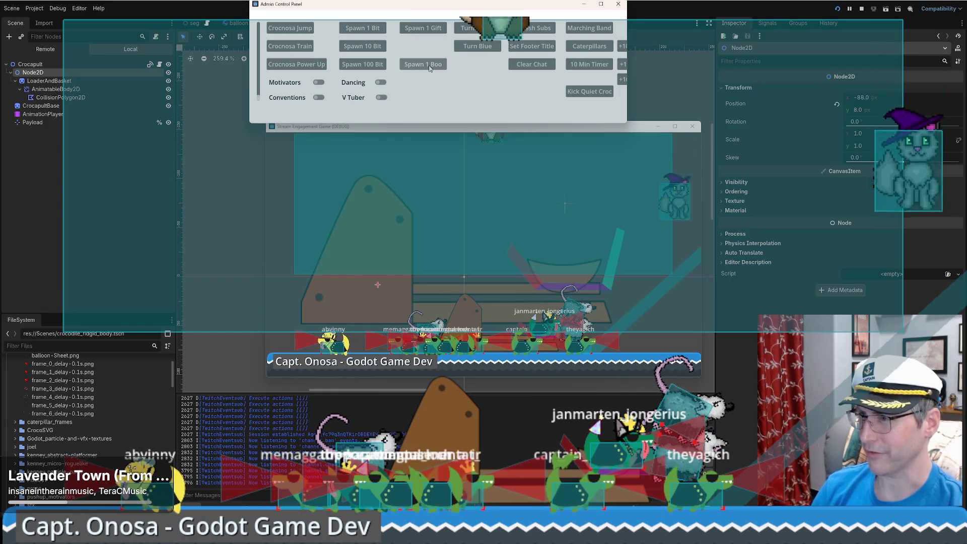
{"action": "left_click", "coordinate": [430, 68]}
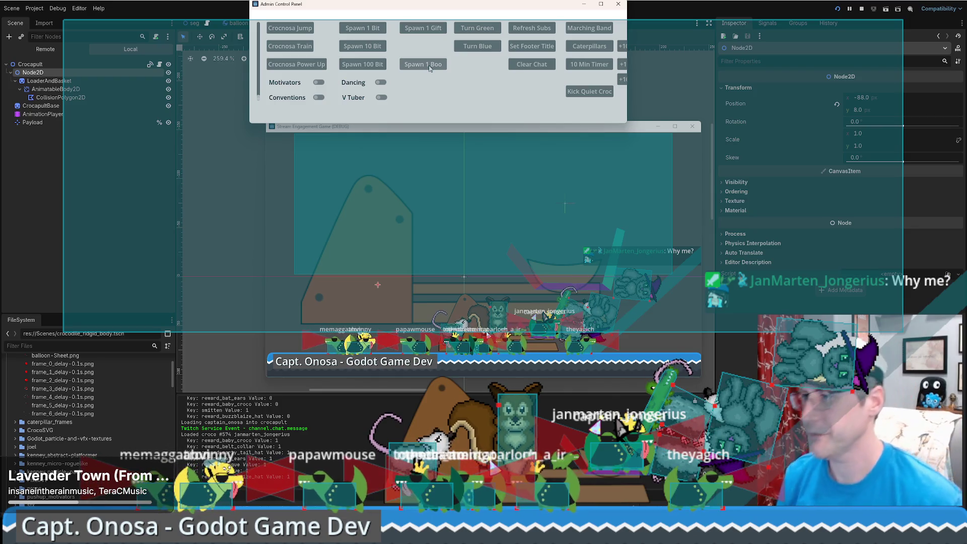
Toggle a Debug menu visibility option, restart the game, and move its window aside.
{"action": "left_click", "coordinate": [801, 138]}
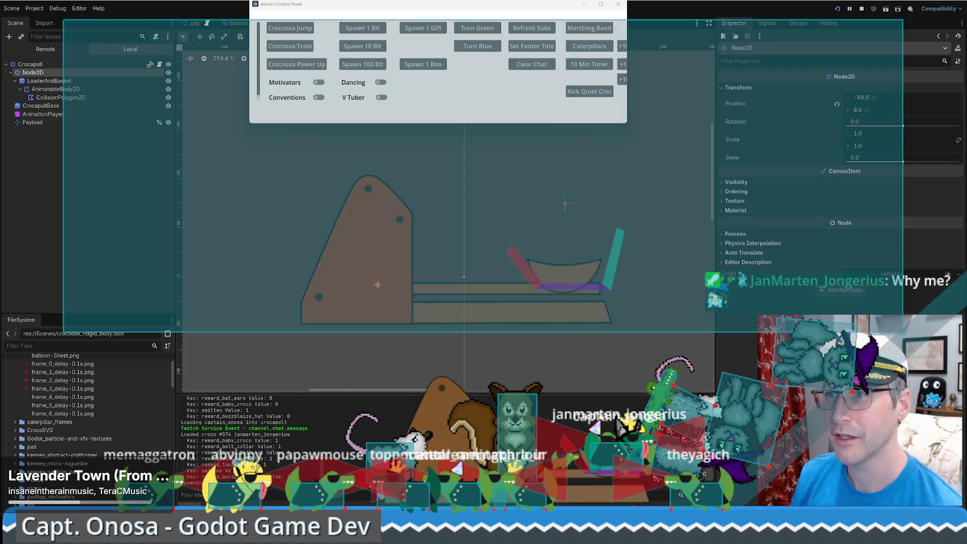
{"action": "left_click", "coordinate": [57, 8]}
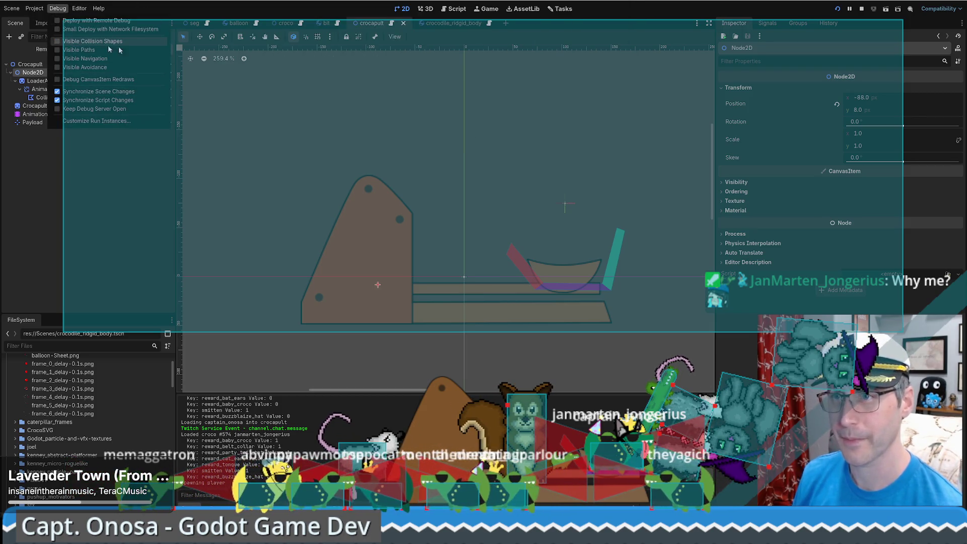
{"action": "left_click", "coordinate": [94, 41]}
{"action": "key", "text": "F5"}
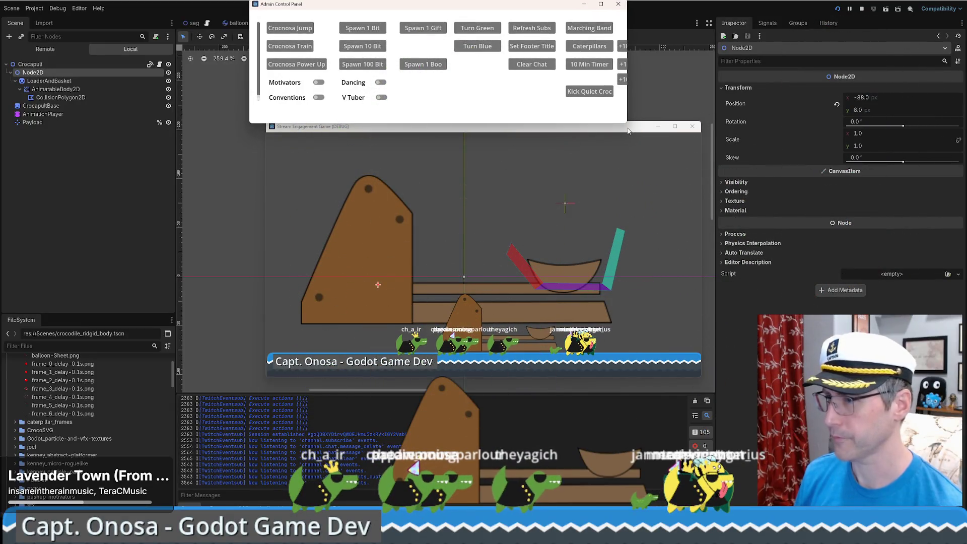
{"action": "left_click_drag", "start_coordinate": [630, 126], "coordinate": [966, 137]}
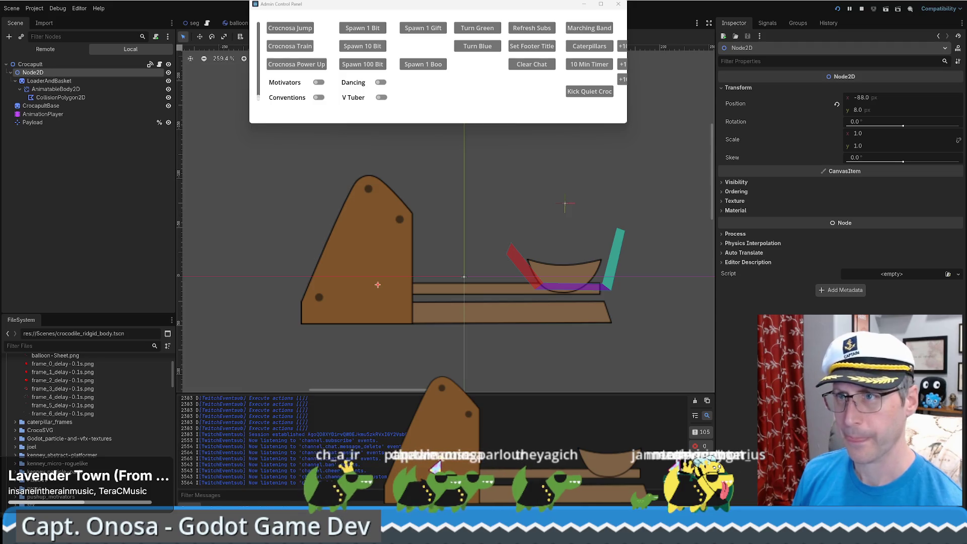
{"action": "left_click", "coordinate": [309, 202]}
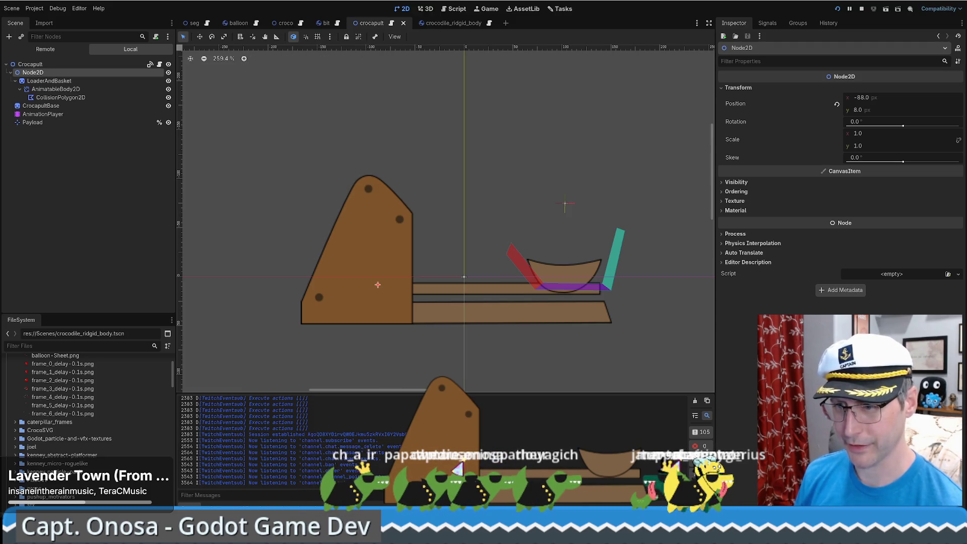
Pause the platform tutorial video, then return to Godot's seg scene tab.
{"action": "key", "text": "alt+Tab"}
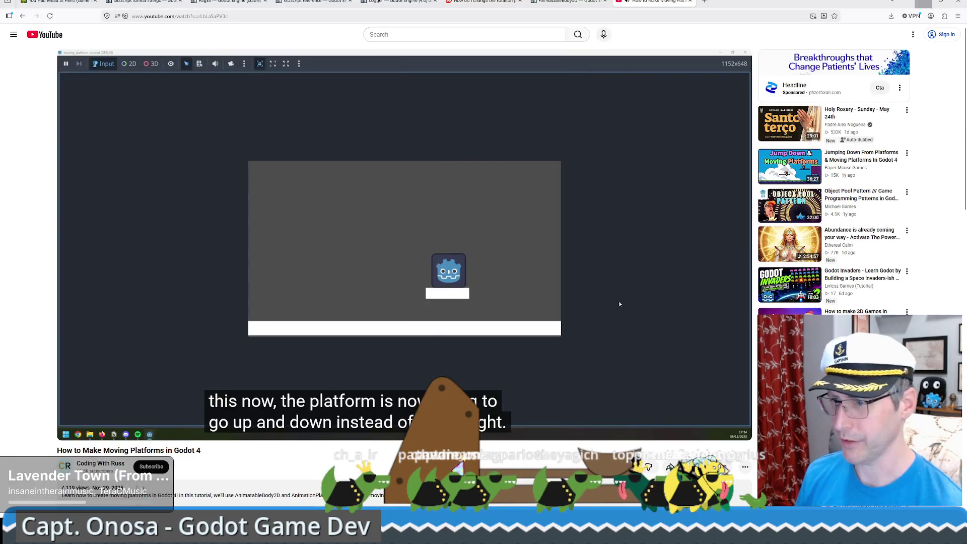
{"action": "left_click", "coordinate": [94, 313]}
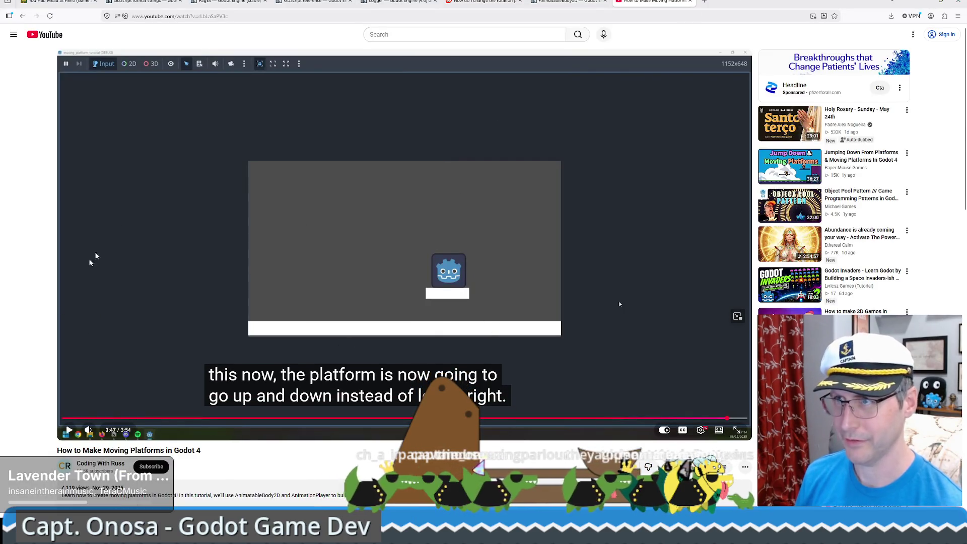
{"action": "key", "text": "alt+Tab"}
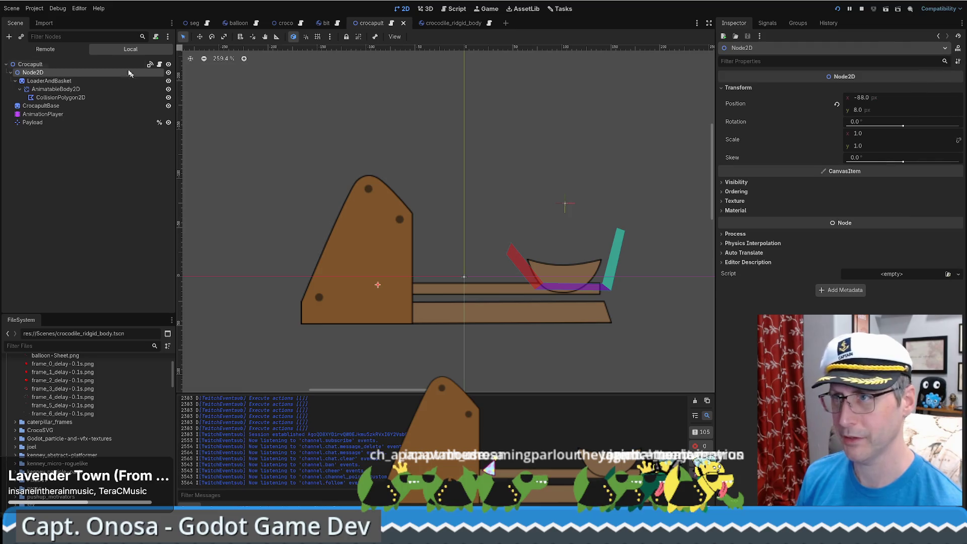
{"action": "left_click", "coordinate": [193, 22]}
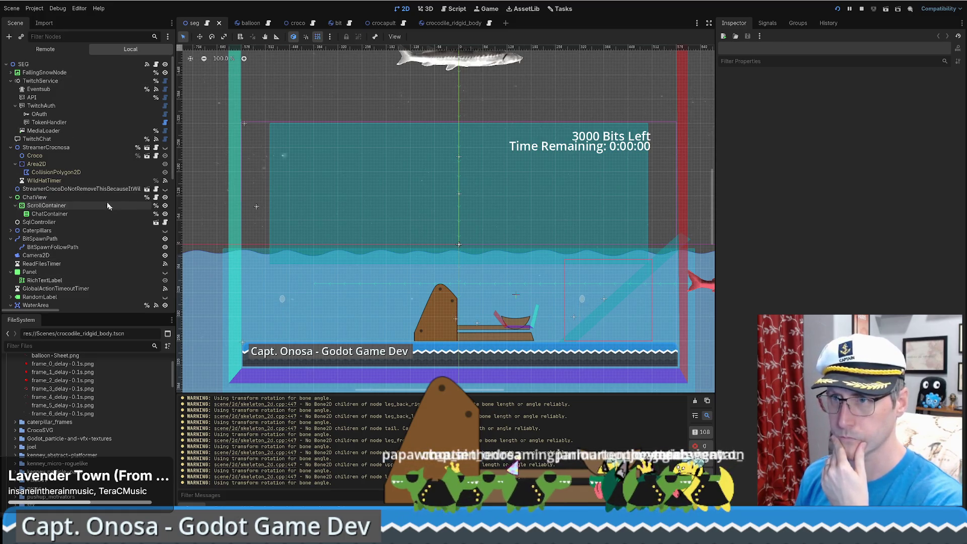
Add a Node2D under the SEG root and rename it MovablePlatform.
{"action": "scroll", "coordinate": [85, 209], "scroll_direction": "down", "scroll_amount": 2}
{"action": "scroll", "coordinate": [88, 210], "scroll_direction": "up", "scroll_amount": 2}
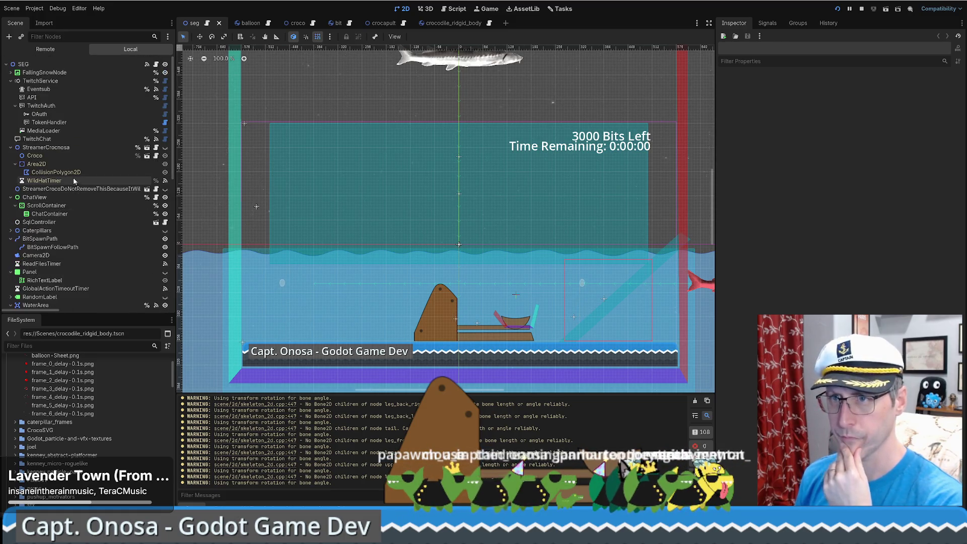
{"action": "left_click", "coordinate": [24, 64]}
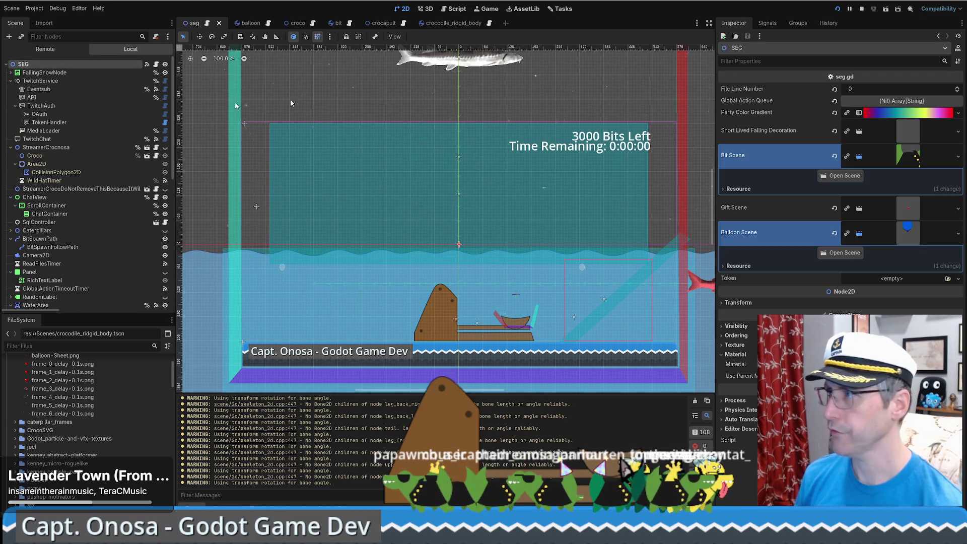
{"action": "left_click", "coordinate": [9, 36]}
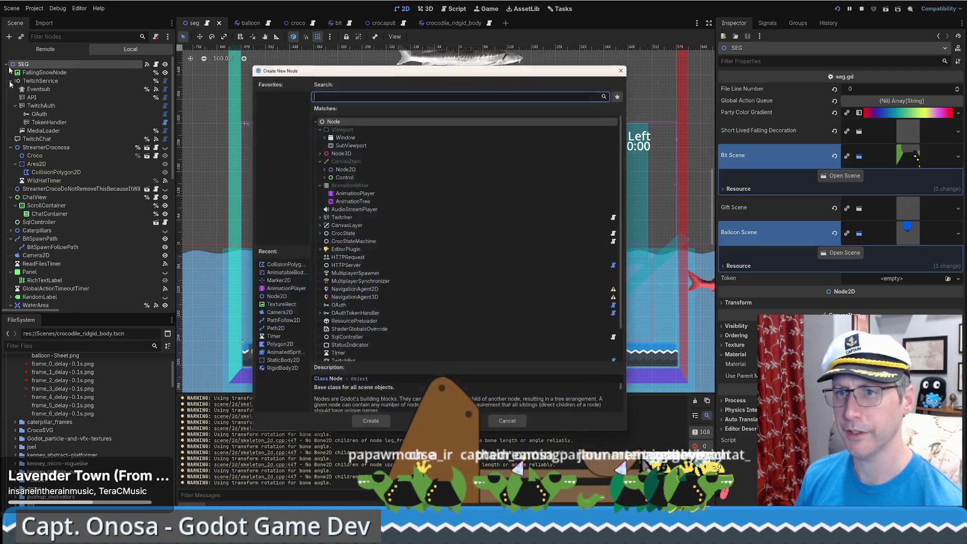
{"action": "type", "text": "collision"}
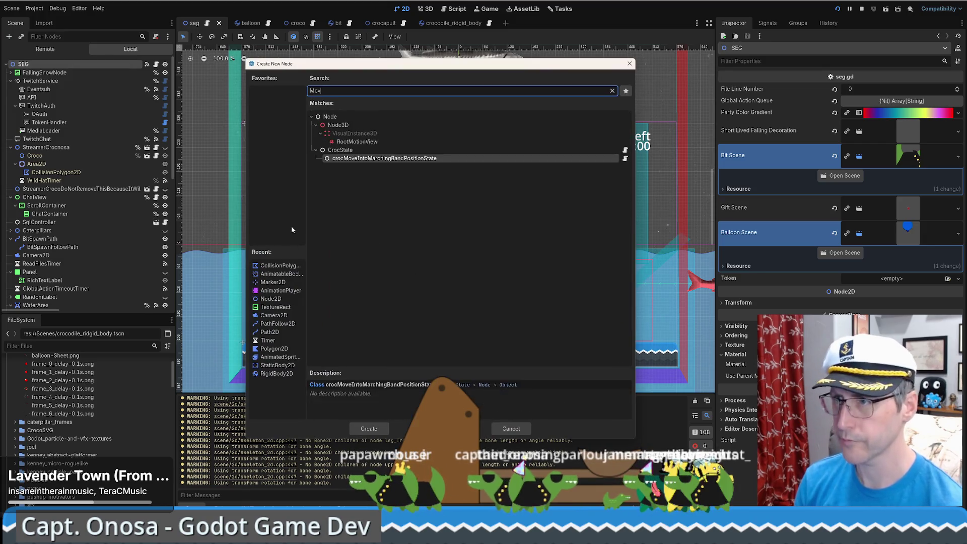
{"action": "key", "text": "Escape"}
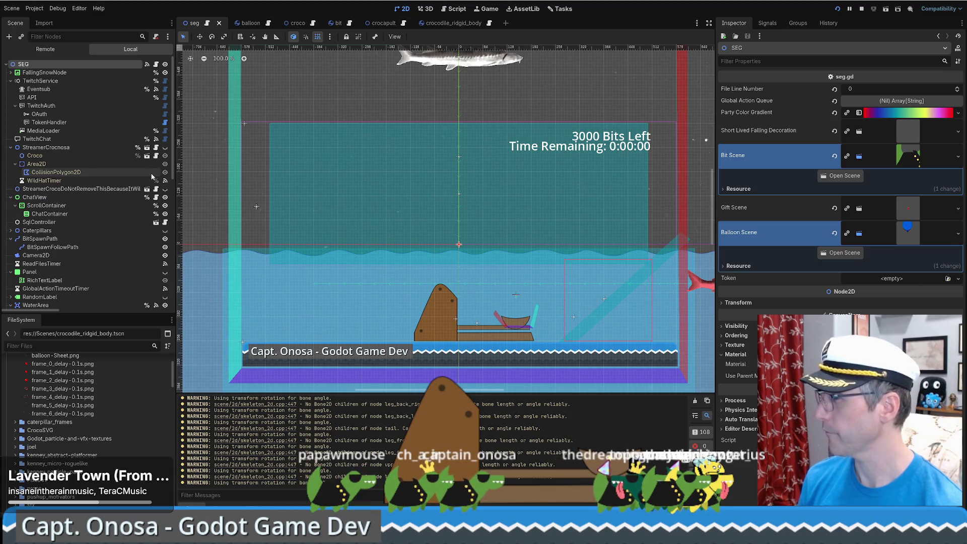
{"action": "left_click", "coordinate": [9, 38]}
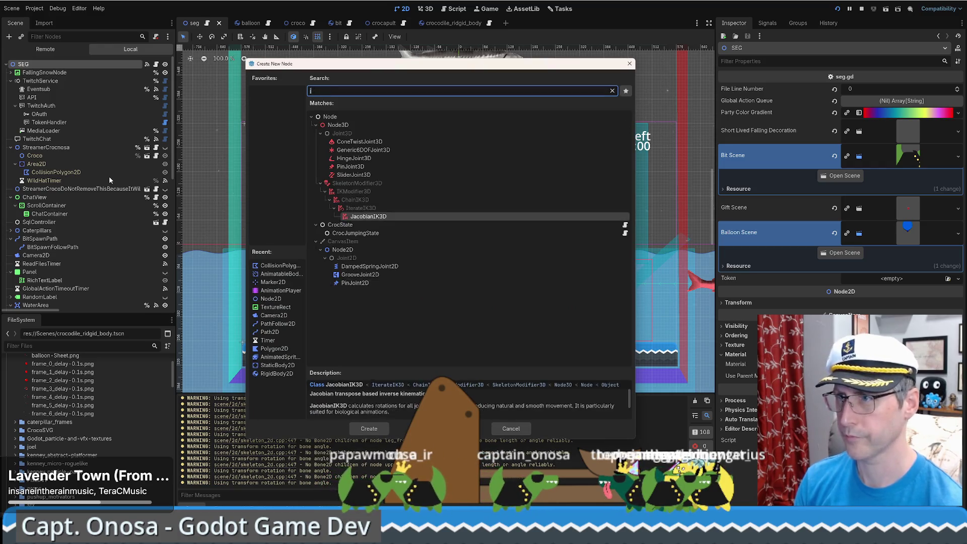
{"action": "type", "text": "node2d"}
{"action": "key", "text": "Return"}
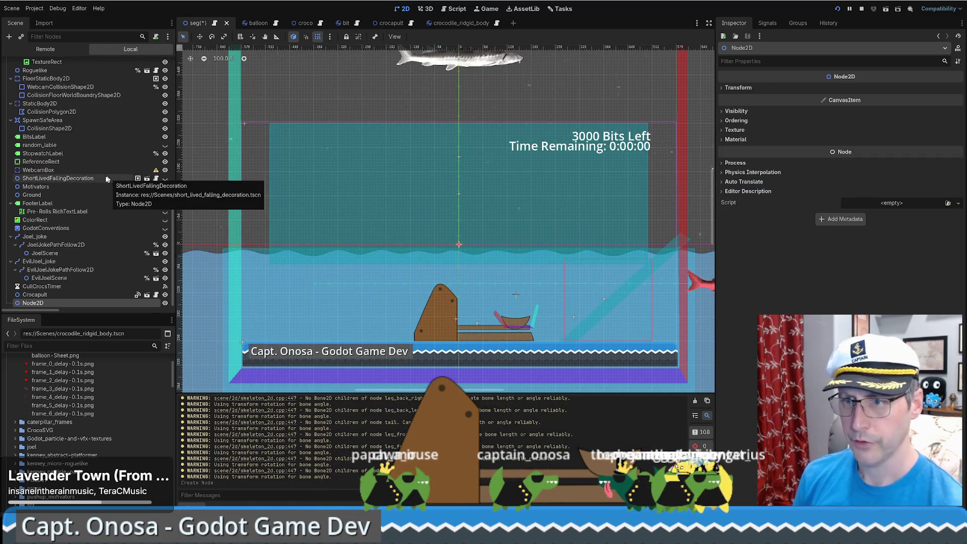
{"action": "key", "text": "F2"}
{"action": "type", "text": "MovablePlatfo"}
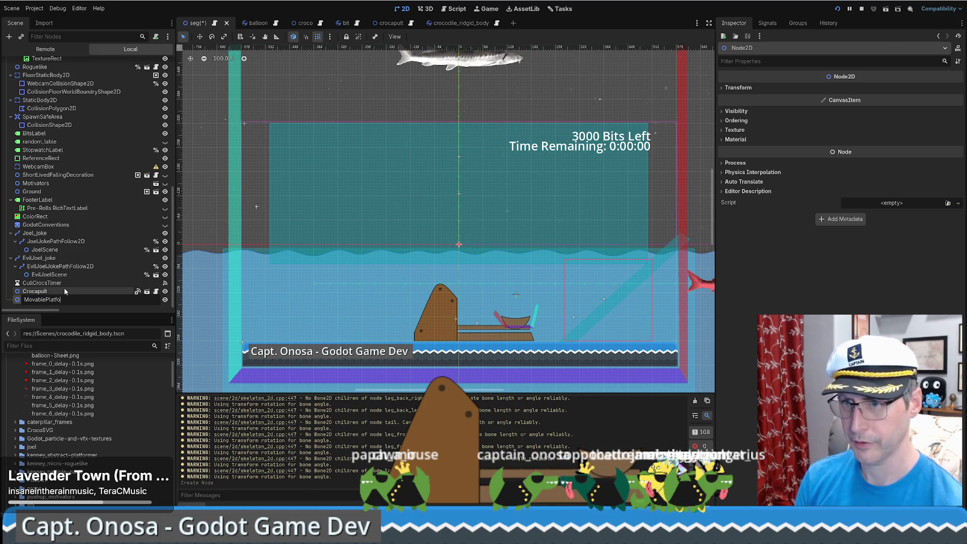
{"action": "type", "text": "rm"}
{"action": "key", "text": "Return"}
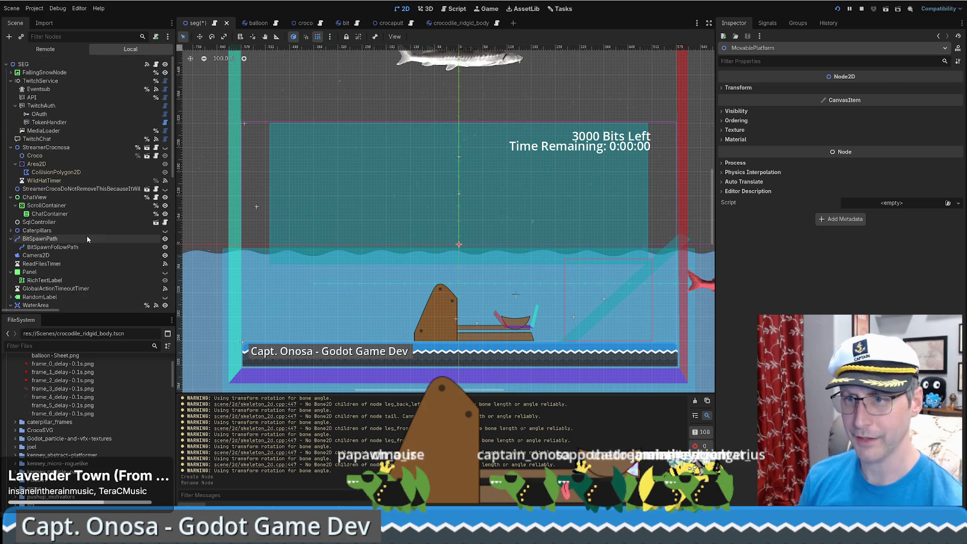
Save the MovablePlatform branch as movable_platform.tscn and open that scene.
{"action": "scroll", "coordinate": [87, 239], "scroll_direction": "down", "scroll_amount": 10}
{"action": "right_click", "coordinate": [56, 303]}
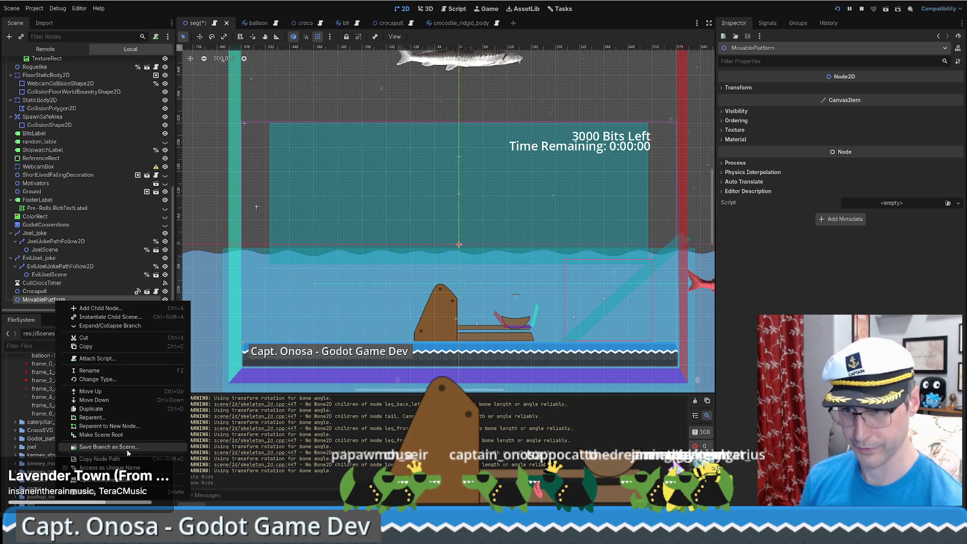
{"action": "left_click", "coordinate": [127, 453]}
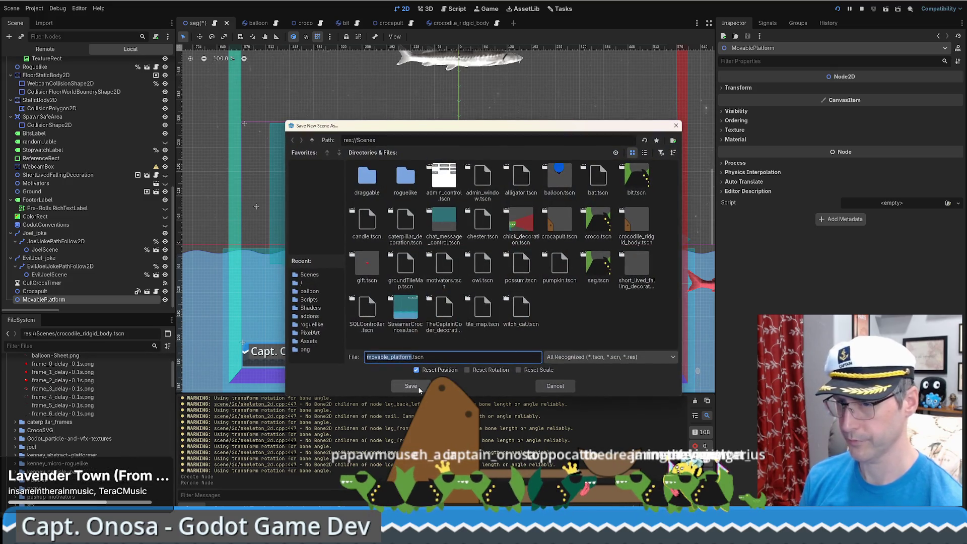
{"action": "left_click", "coordinate": [411, 386]}
{"action": "left_click", "coordinate": [156, 300]}
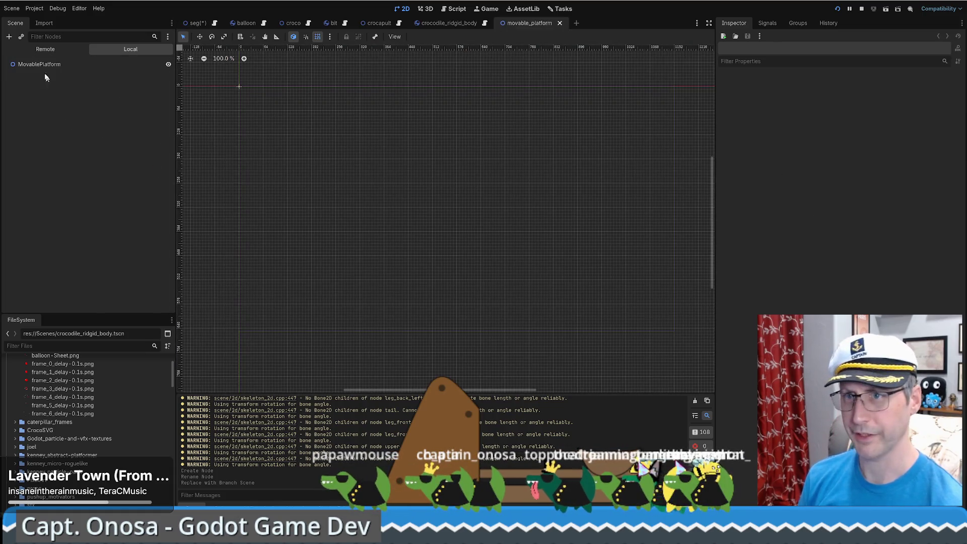
Add an AnimatableBody2D child under MovablePlatform.
{"action": "left_click", "coordinate": [91, 64]}
{"action": "left_click", "coordinate": [9, 36]}
{"action": "type", "text": "a"}
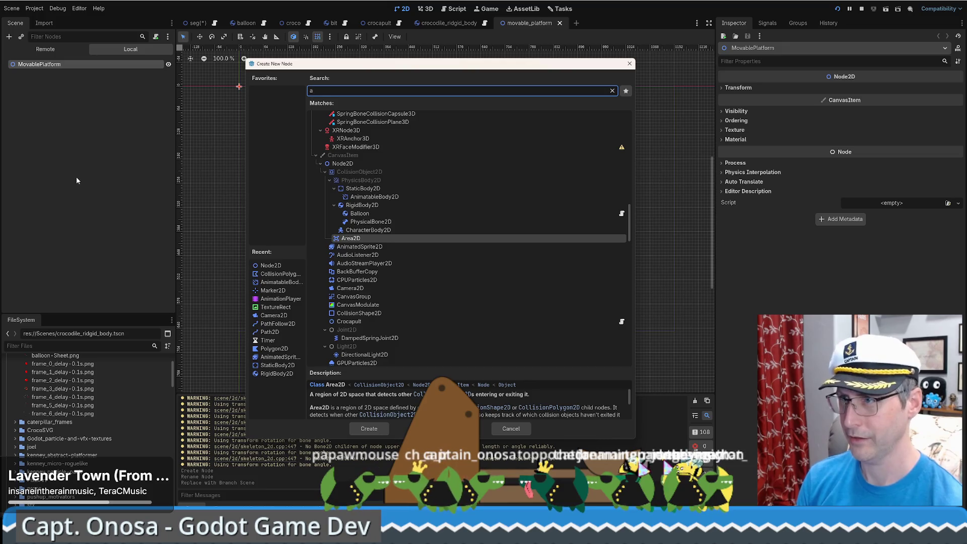
{"action": "type", "text": "nim"}
{"action": "key", "text": "Return"}
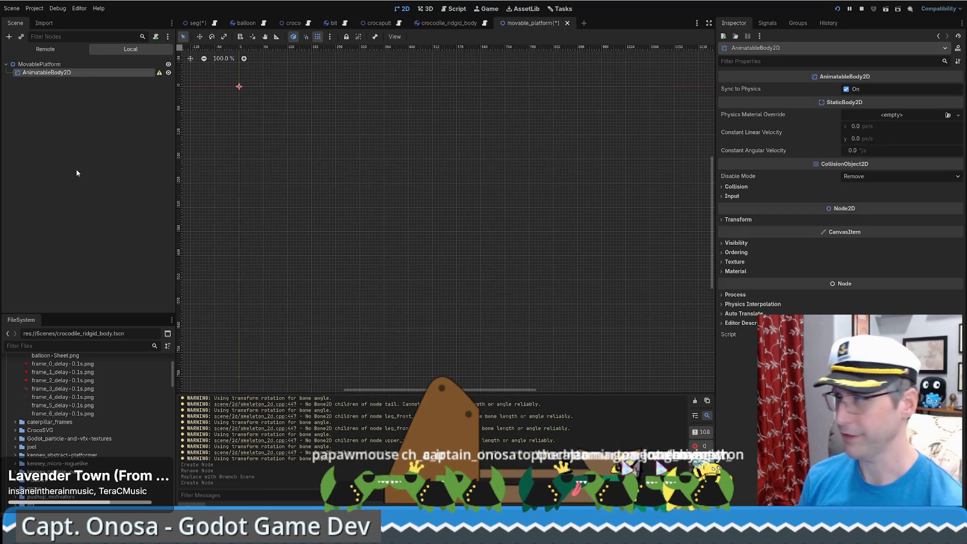
Add a ColorRect under the AnimatableBody2D and stretch it into a wide rectangle.
{"action": "key", "text": "ctrl+a"}
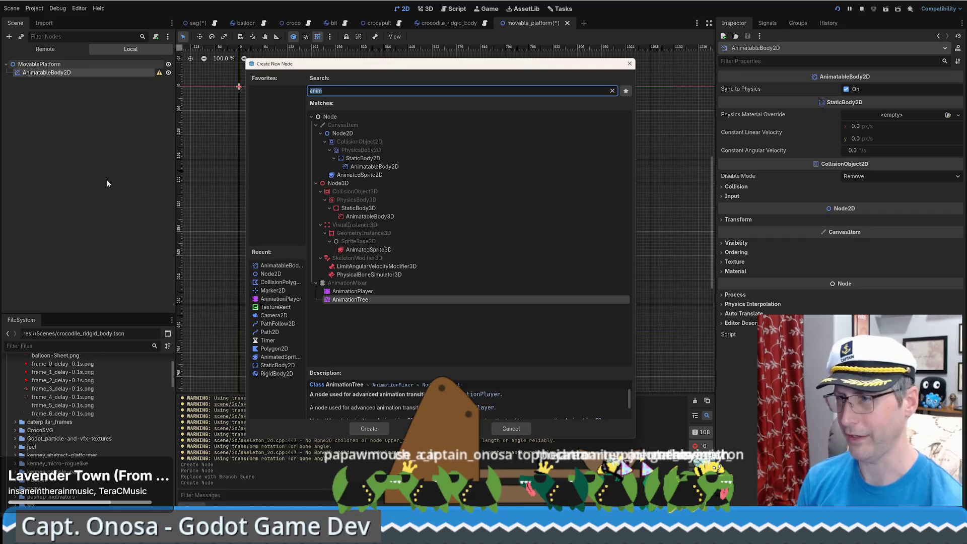
{"action": "type", "text": "color"}
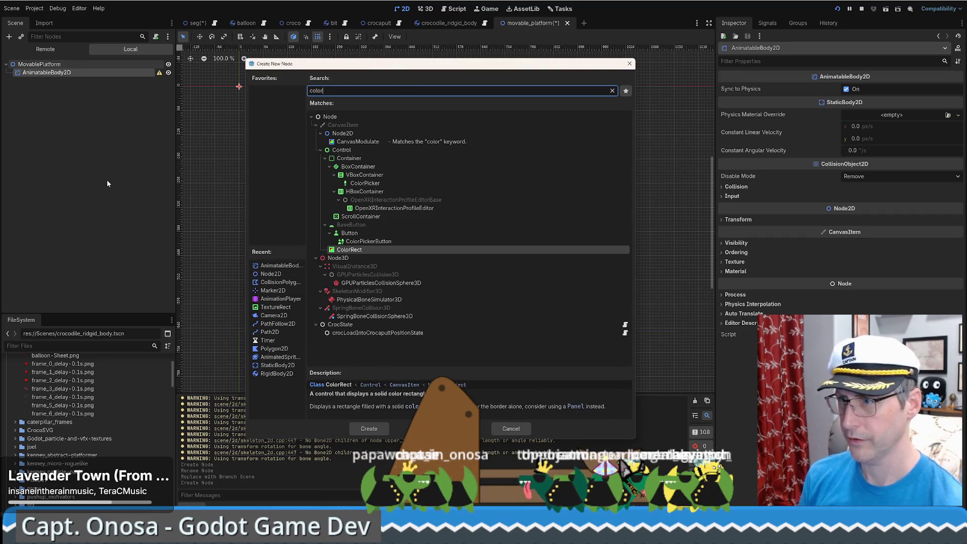
{"action": "left_click", "coordinate": [361, 432]}
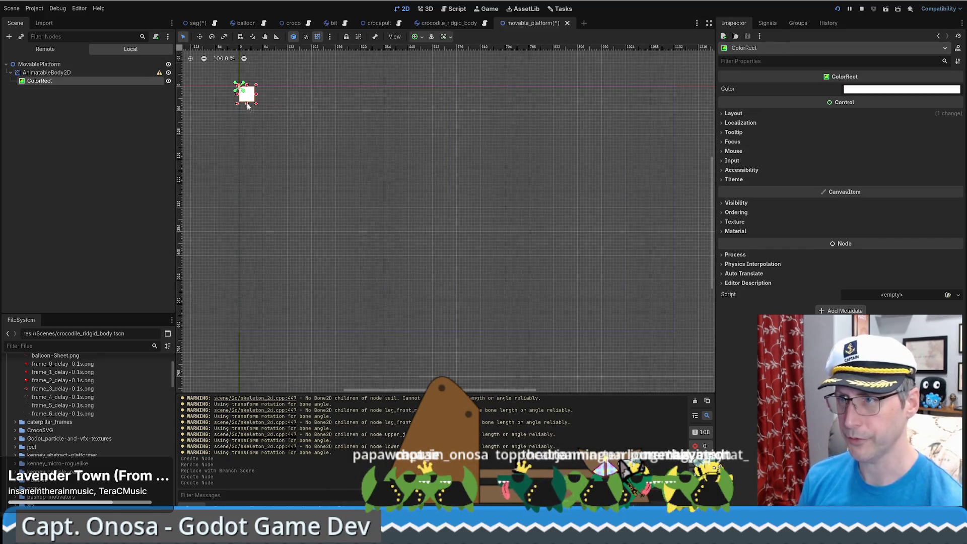
{"action": "mouse_move", "coordinate": [257, 107]}
{"action": "left_mouse_down"}
{"action": "mouse_move", "coordinate": [390, 235]}
{"action": "mouse_move", "coordinate": [282, 87]}
{"action": "mouse_move", "coordinate": [332, 112]}
{"action": "mouse_move", "coordinate": [599, 108]}
{"action": "mouse_move", "coordinate": [412, 108]}
{"action": "mouse_move", "coordinate": [470, 112]}
{"action": "left_mouse_up"}
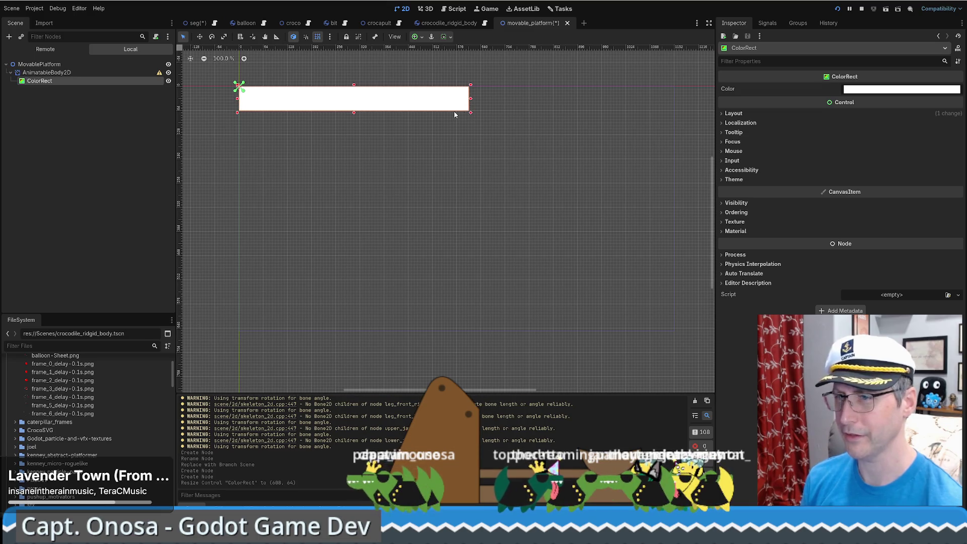
Add a CollisionShape2D child under the AnimatableBody2D.
{"action": "left_click", "coordinate": [71, 73]}
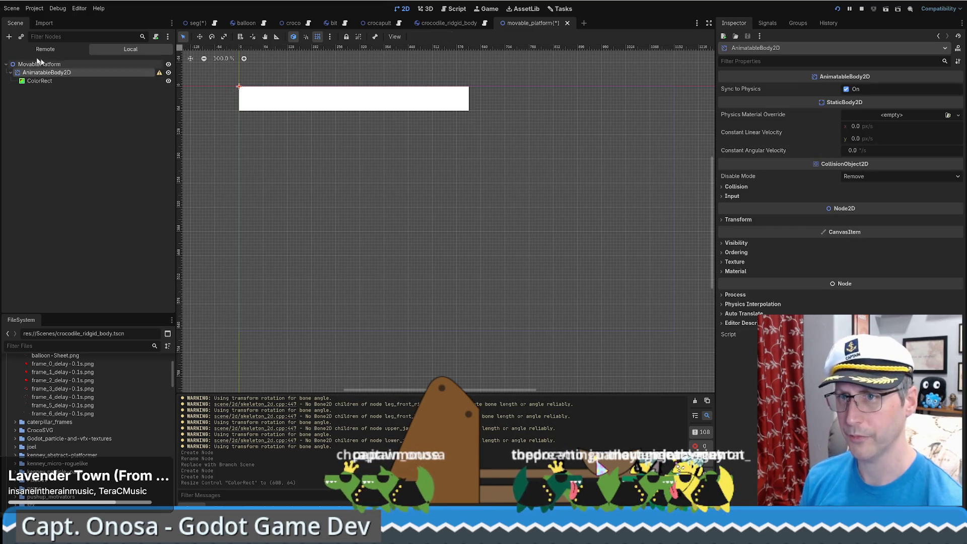
{"action": "left_click", "coordinate": [9, 37]}
{"action": "type", "text": "c"}
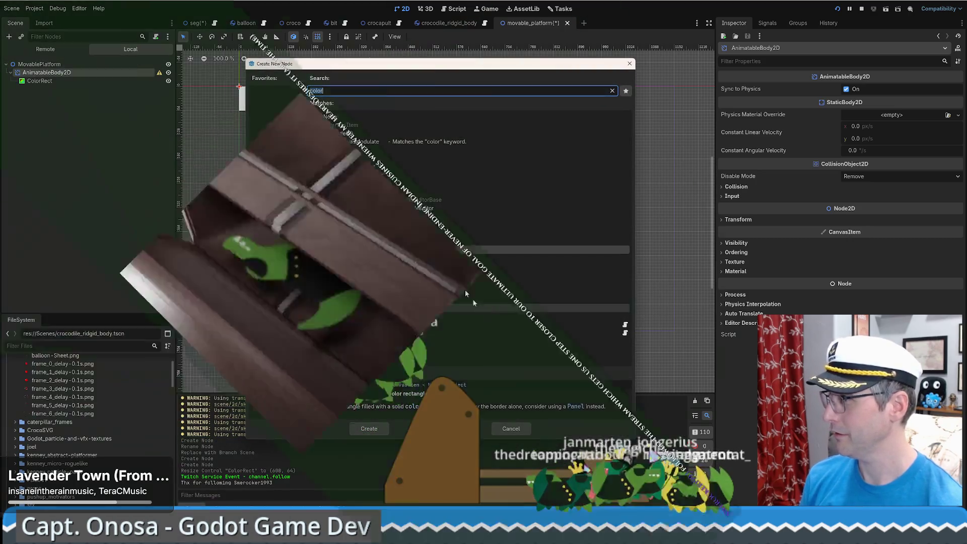
{"action": "type", "text": "olli"}
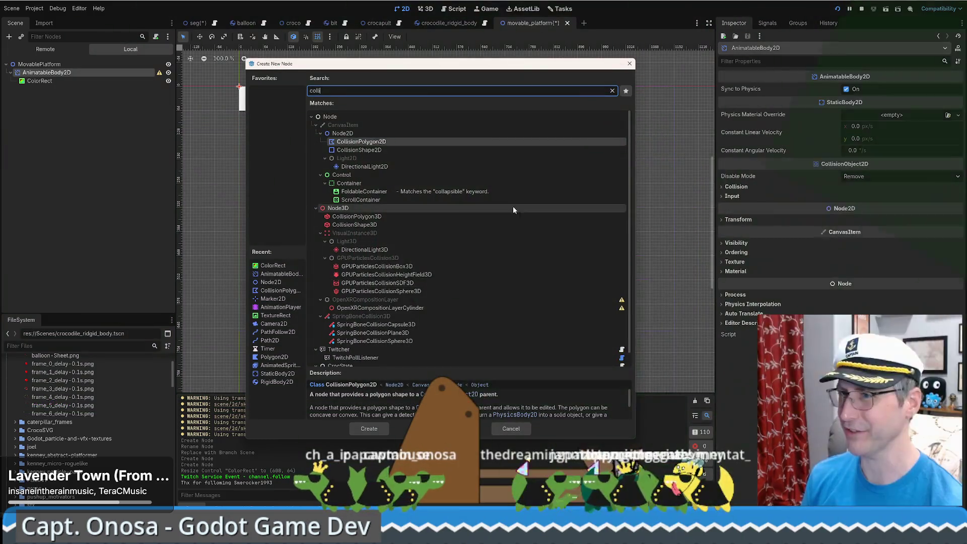
{"action": "left_click", "coordinate": [382, 150]}
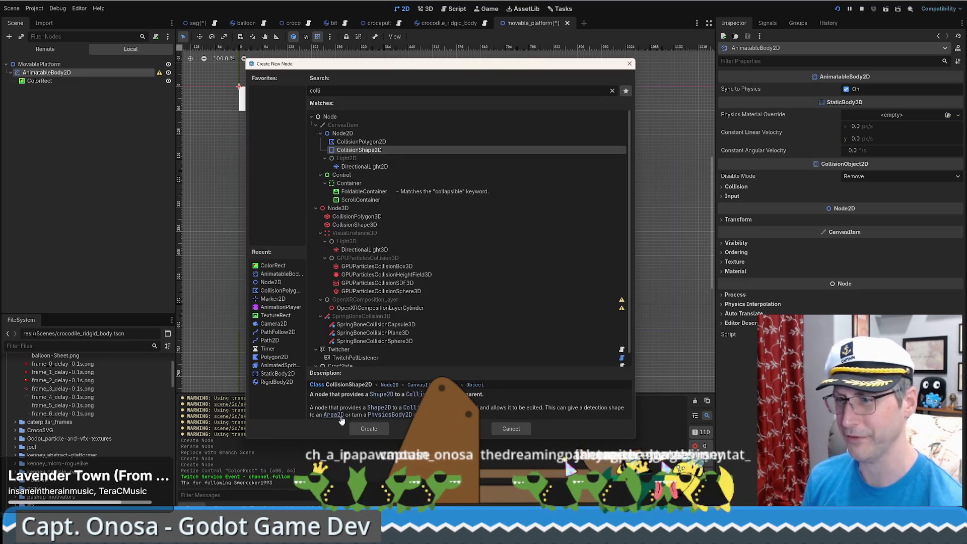
{"action": "left_click", "coordinate": [369, 429]}
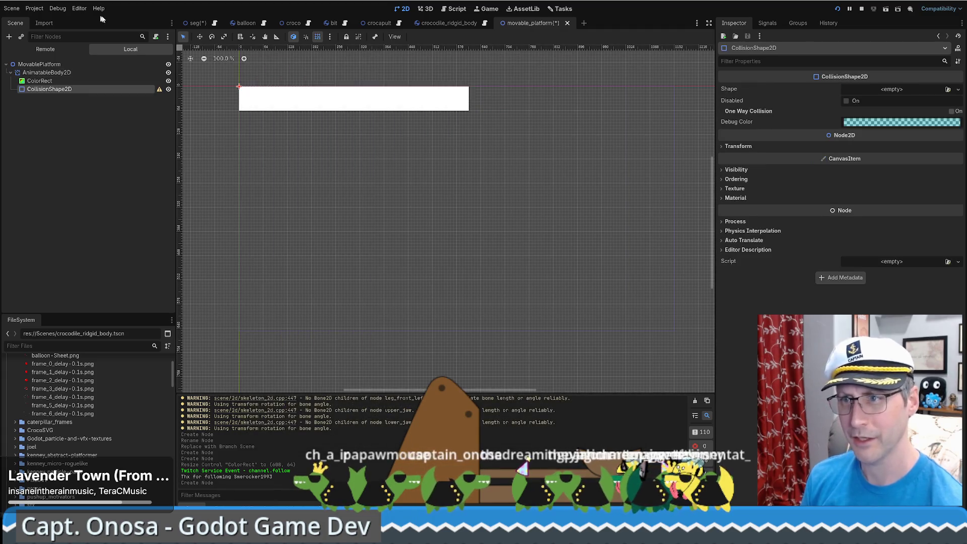
Give the collision a RectangleShape2D and resize it to cover the white bar.
{"action": "left_click", "coordinate": [900, 89]}
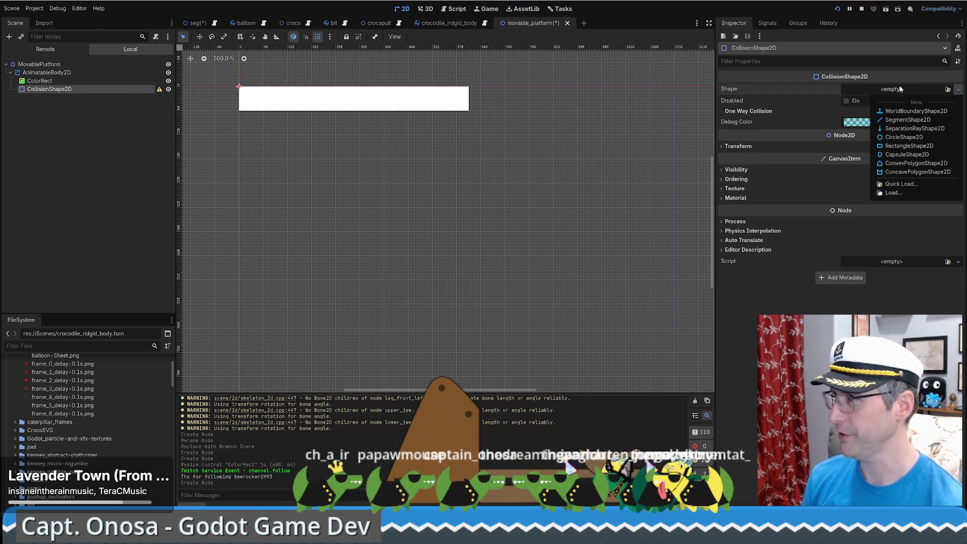
{"action": "left_click", "coordinate": [903, 146]}
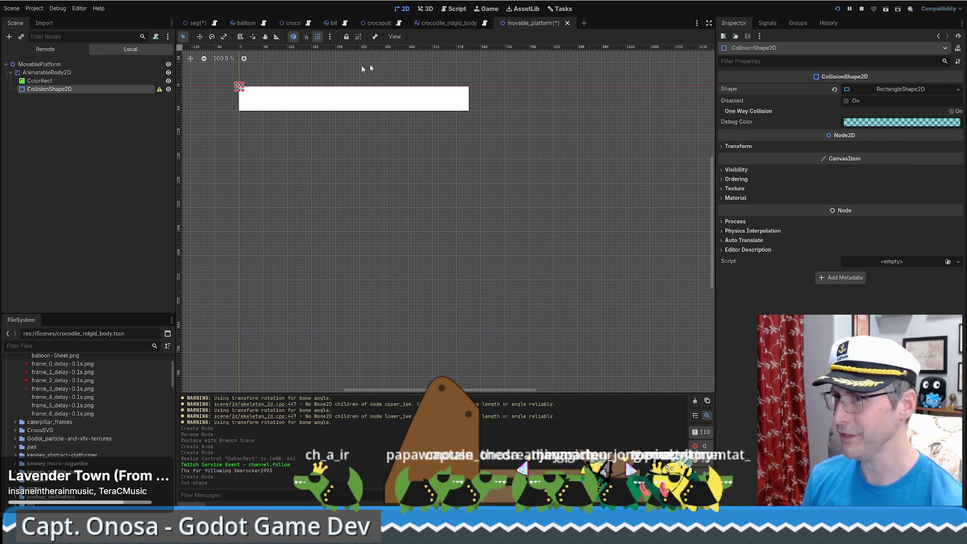
{"action": "left_click_drag", "start_coordinate": [254, 91], "coordinate": [468, 110]}
{"action": "left_click_drag", "start_coordinate": [235, 83], "coordinate": [239, 88]}
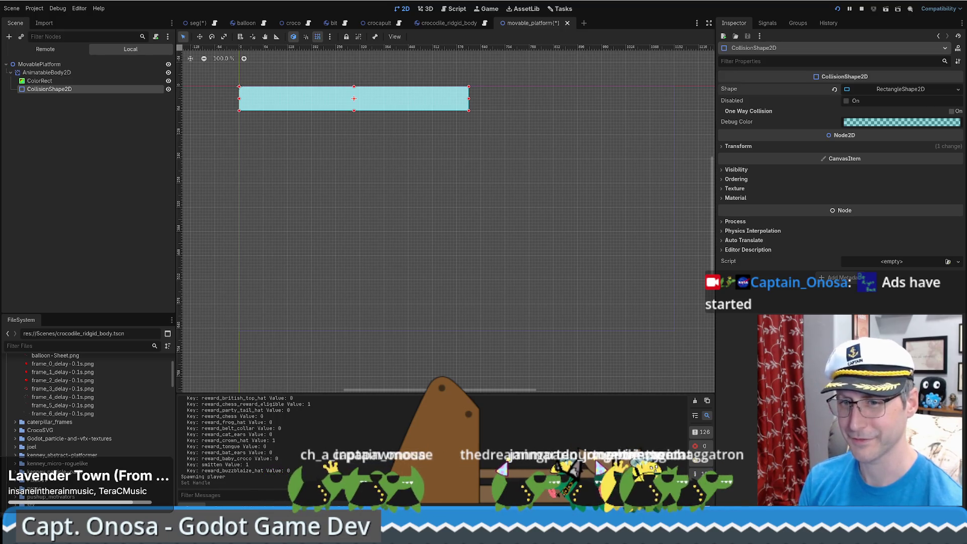
Add an AnimationPlayer under the AnimatableBody2D.
{"action": "left_click", "coordinate": [87, 177]}
{"action": "left_click", "coordinate": [42, 81]}
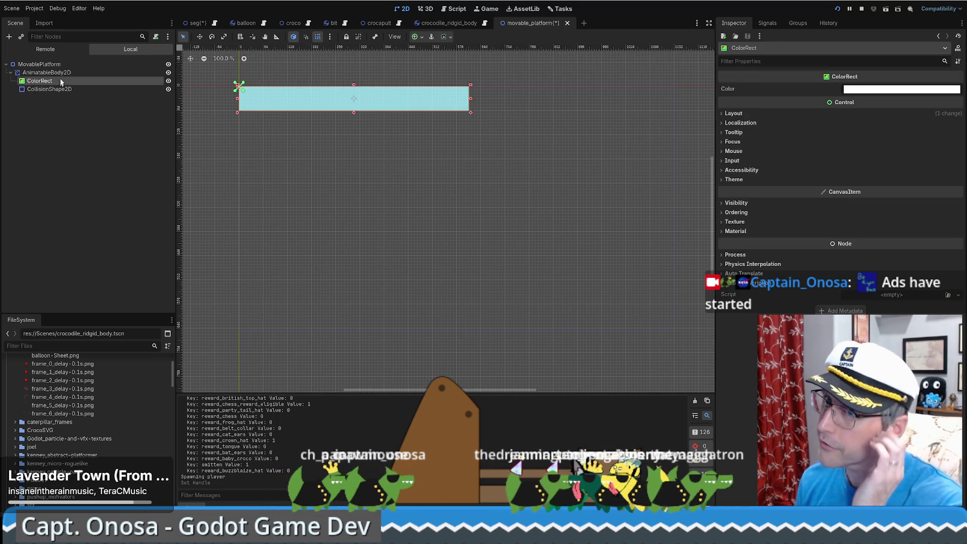
{"action": "left_click", "coordinate": [58, 74]}
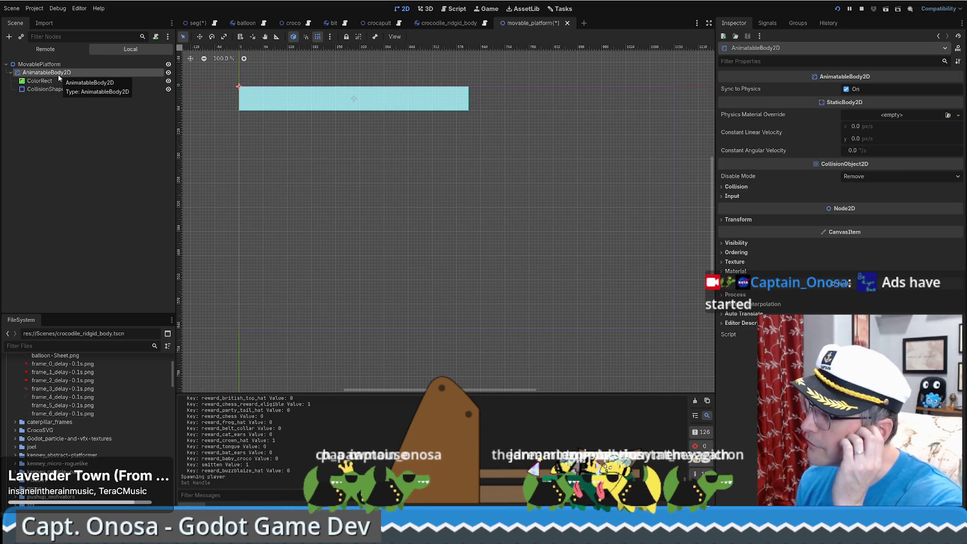
{"action": "key", "text": "ctrl+a"}
{"action": "type", "text": "a"}
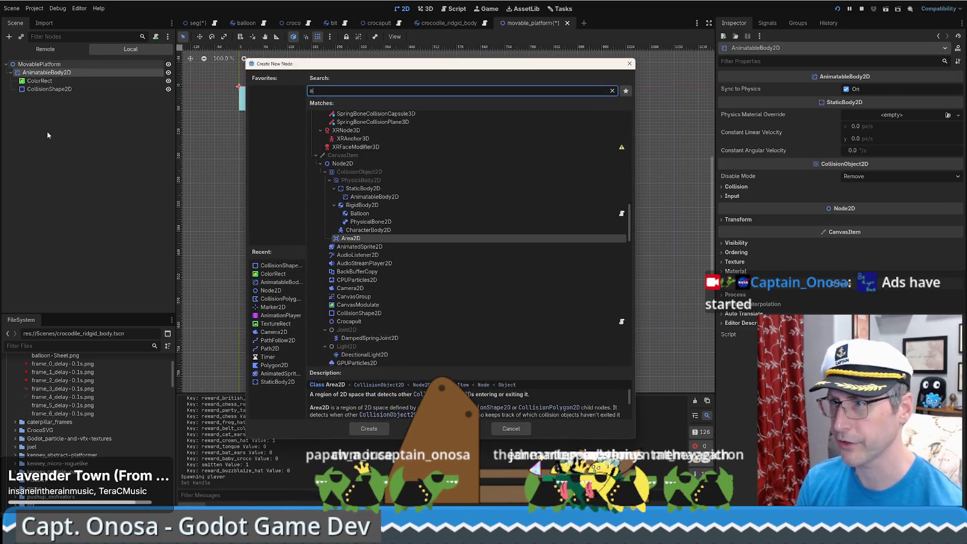
{"action": "type", "text": "nim"}
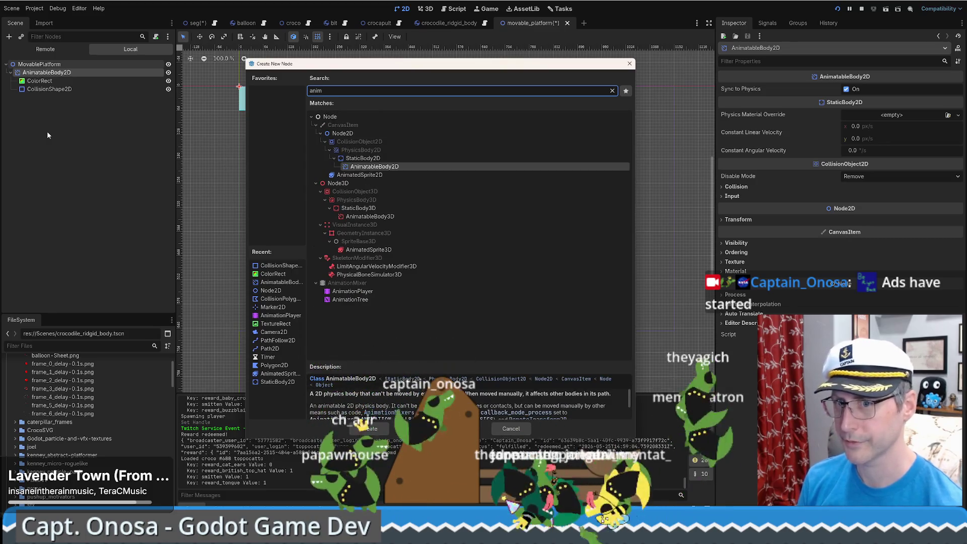
{"action": "double_click", "coordinate": [374, 290]}
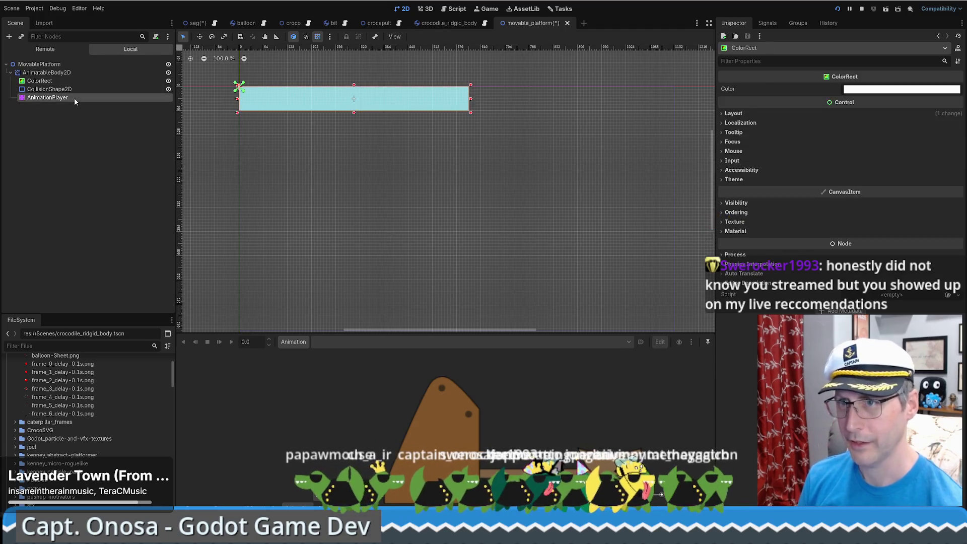
Create a new animation named 'move'.
{"action": "left_click", "coordinate": [294, 342]}
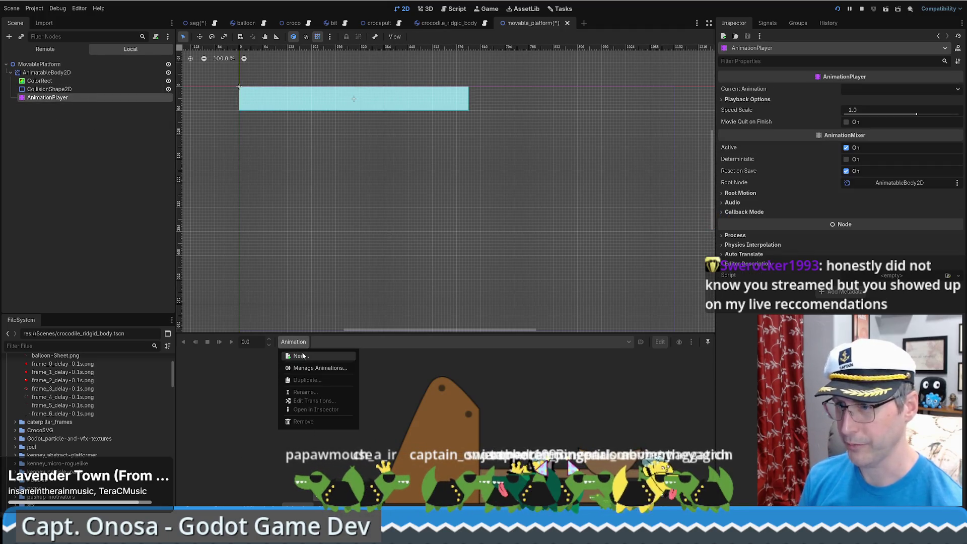
{"action": "left_click", "coordinate": [302, 355]}
{"action": "type", "text": "move"}
{"action": "key", "text": "Return"}
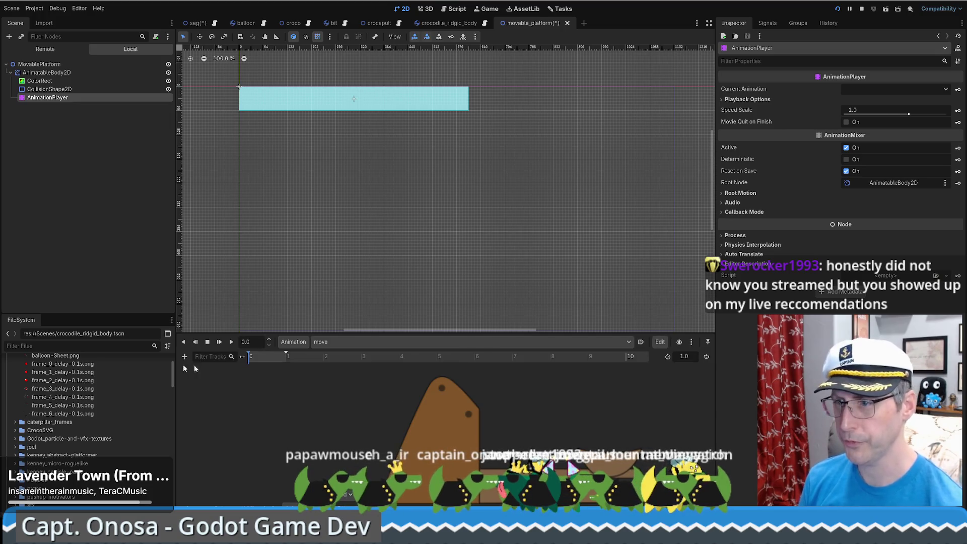
Select the AnimatableBody2D platform body and create a keyed Position track in the move animation.
{"action": "left_click", "coordinate": [76, 89]}
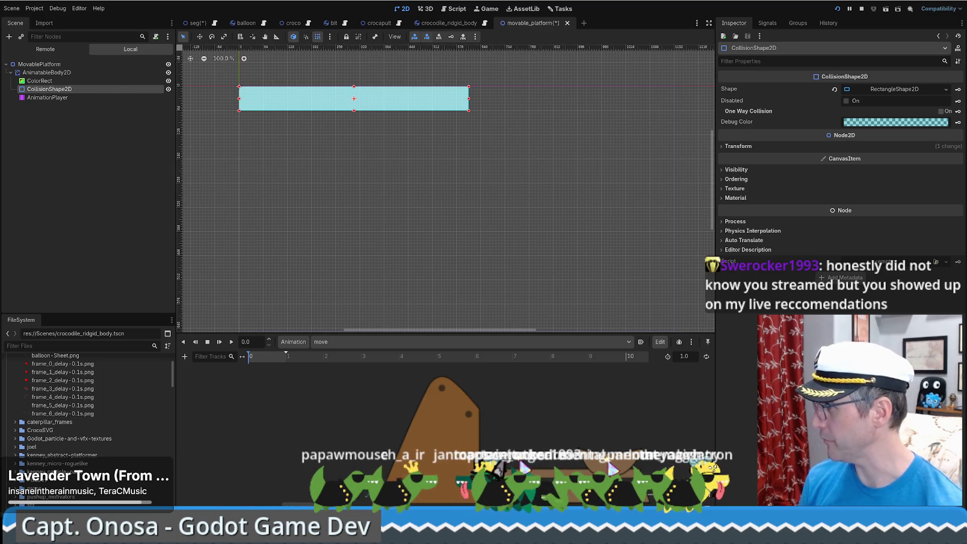
{"action": "left_click", "coordinate": [46, 72]}
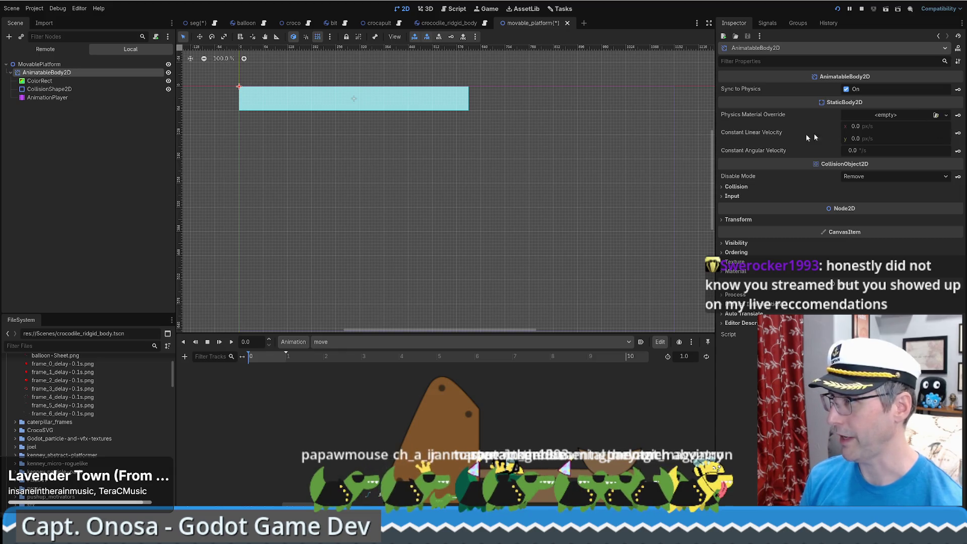
{"action": "left_click", "coordinate": [738, 220]}
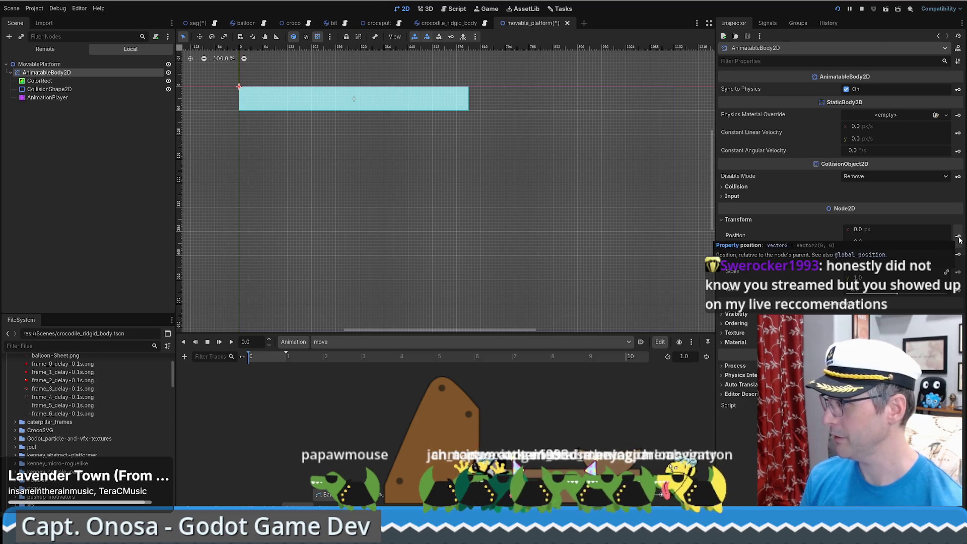
{"action": "left_click", "coordinate": [957, 236]}
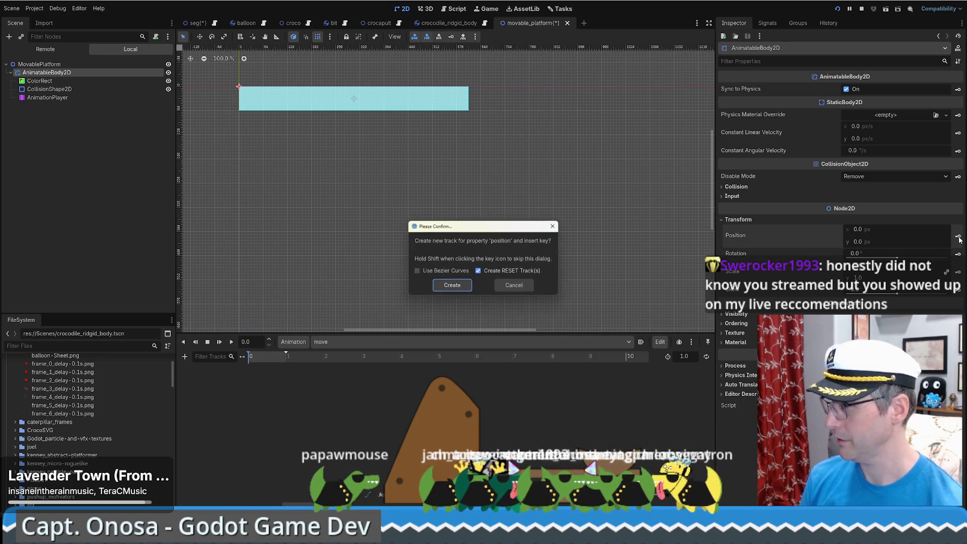
{"action": "left_click", "coordinate": [459, 290]}
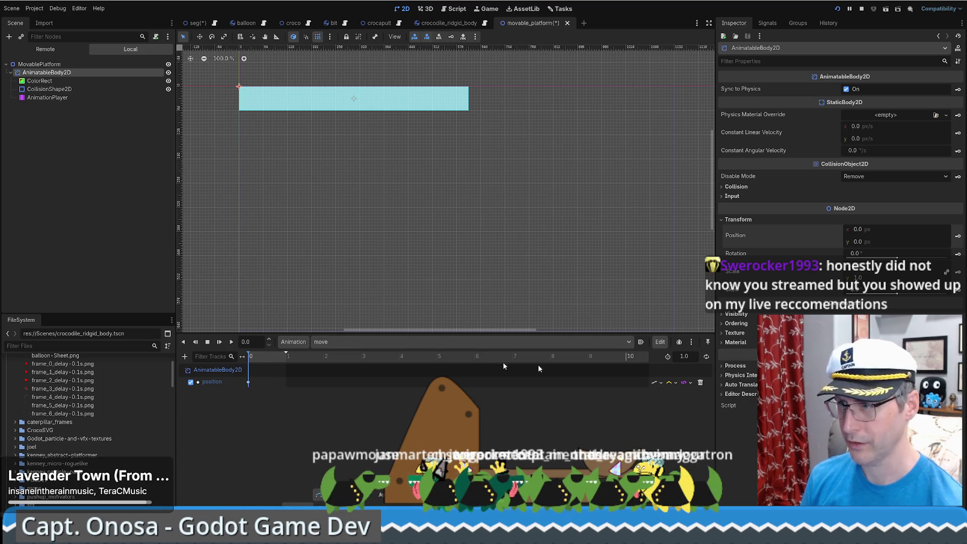
Set the move animation length to 5 seconds and turn on looping.
{"action": "double_click", "coordinate": [684, 355]}
{"action": "type", "text": "500"}
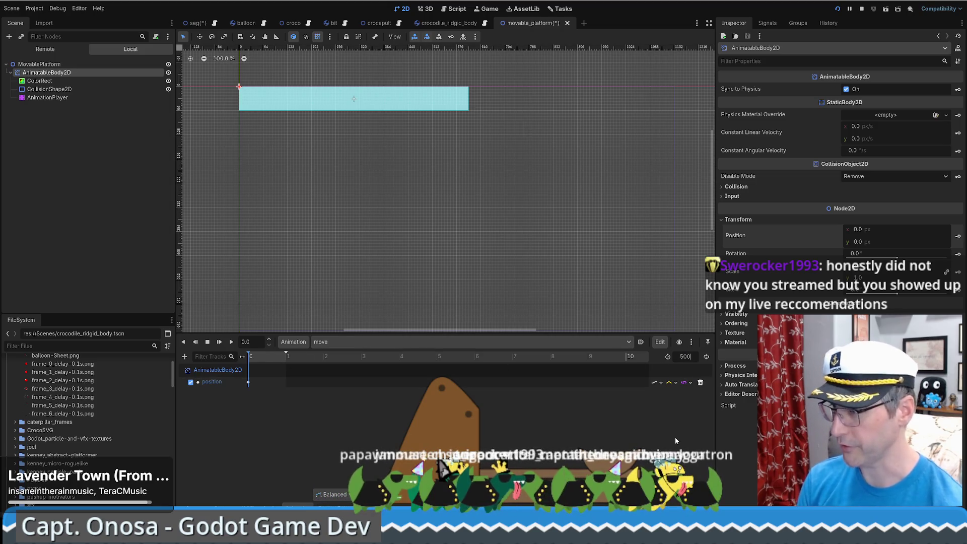
{"action": "key", "text": "Return"}
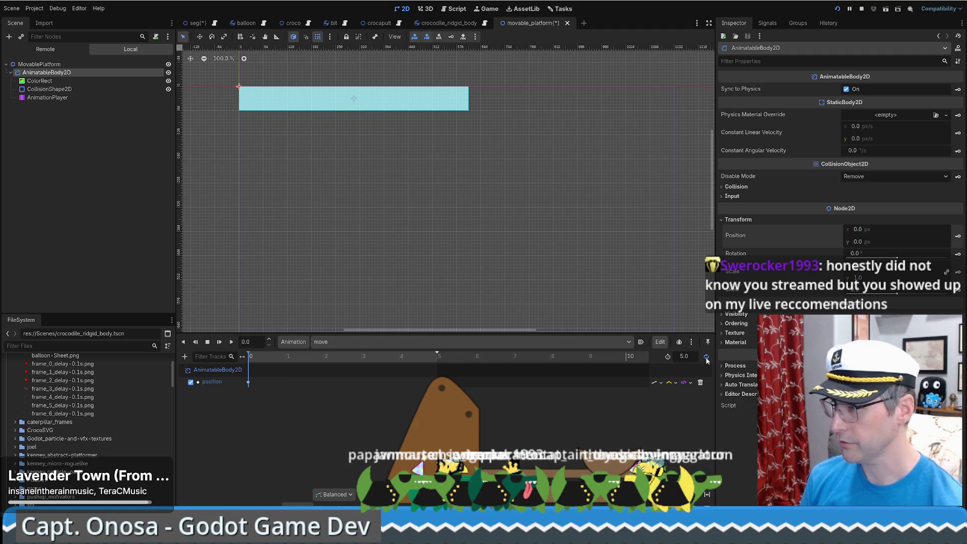
{"action": "left_click", "coordinate": [706, 356]}
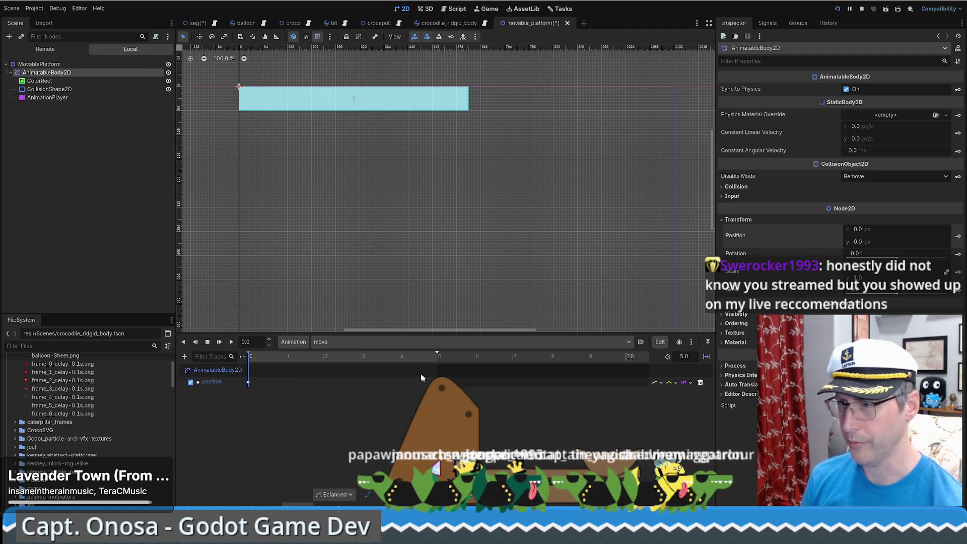
At the 5-second mark, move the platform to Position x 500, then recenter the view at 100%.
{"action": "left_click", "coordinate": [439, 357]}
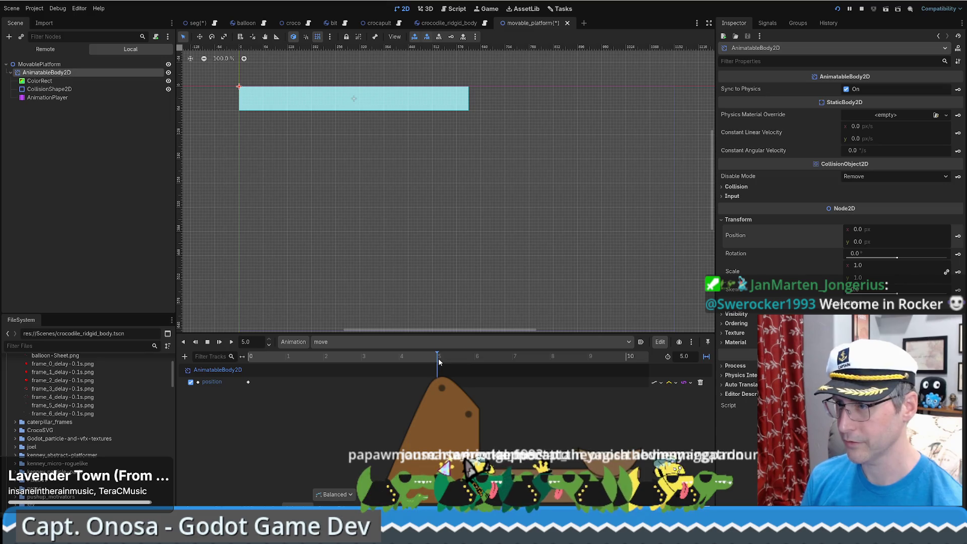
{"action": "left_click_drag", "start_coordinate": [457, 103], "coordinate": [482, 102]}
{"action": "left_click_drag", "start_coordinate": [896, 229], "coordinate": [896, 230]}
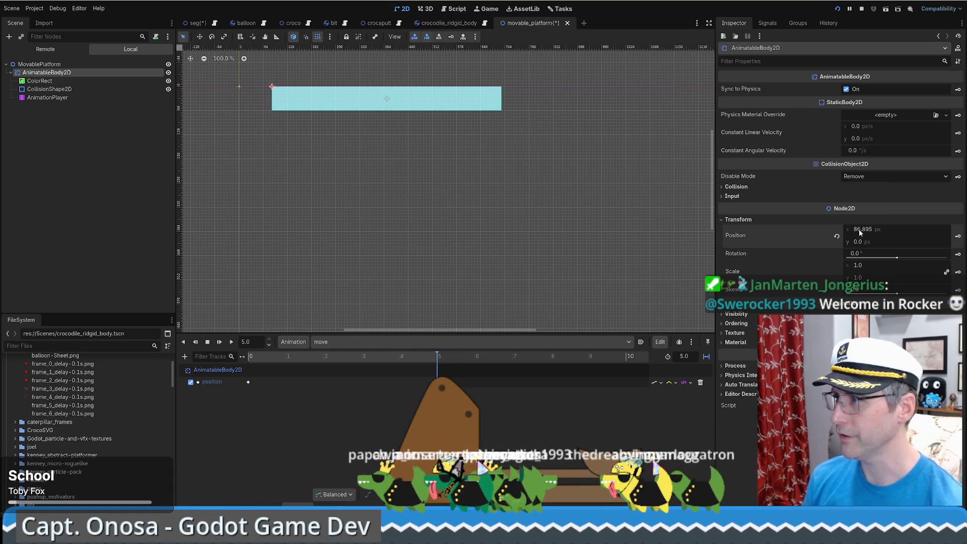
{"action": "left_click", "coordinate": [892, 229]}
{"action": "type", "text": "200"}
{"action": "key", "text": "Return"}
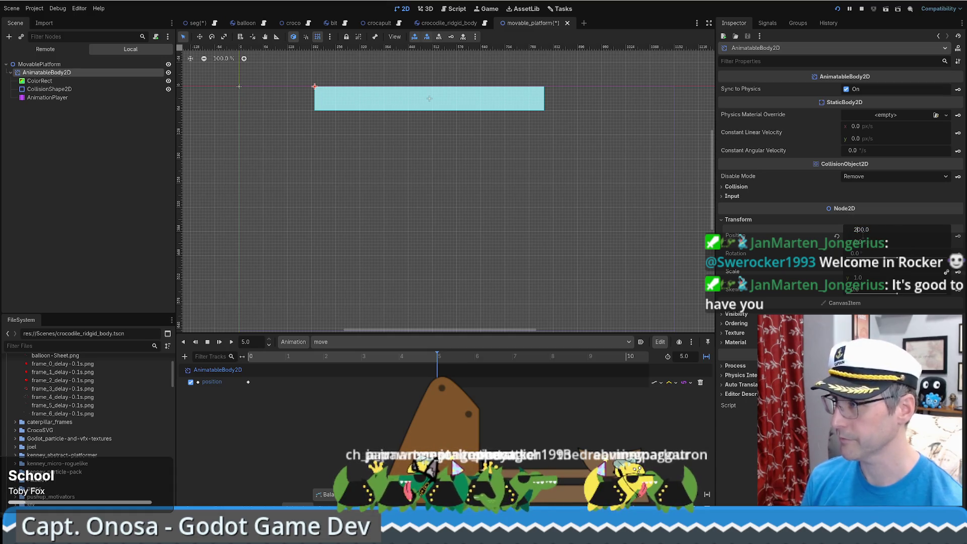
{"action": "type", "text": "500"}
{"action": "key", "text": "Return"}
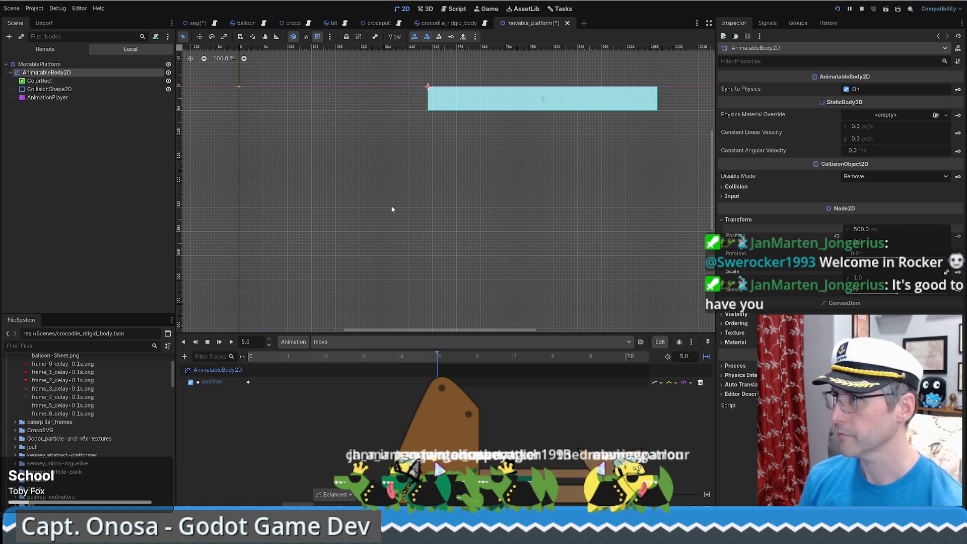
{"action": "scroll", "coordinate": [391, 208], "scroll_direction": "down", "scroll_amount": 7}
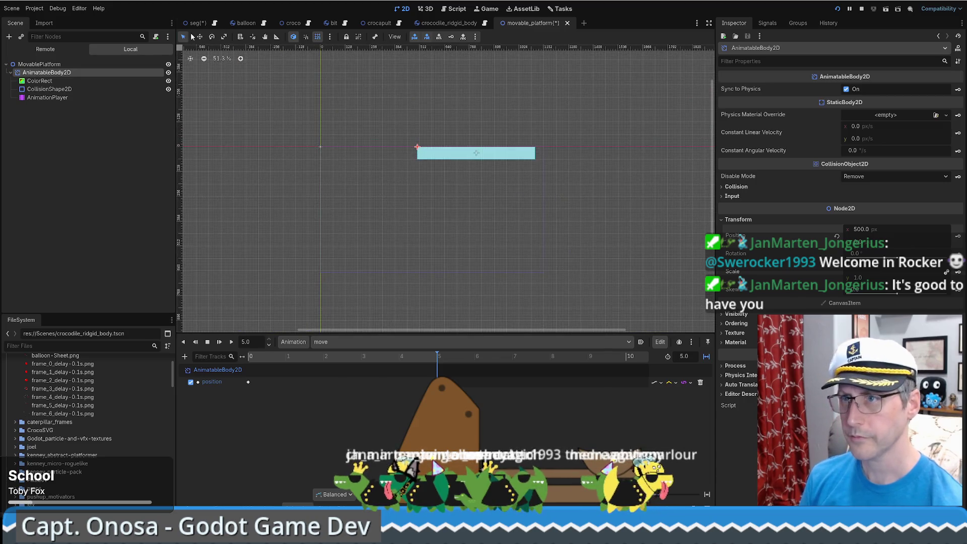
{"action": "left_click", "coordinate": [219, 59]}
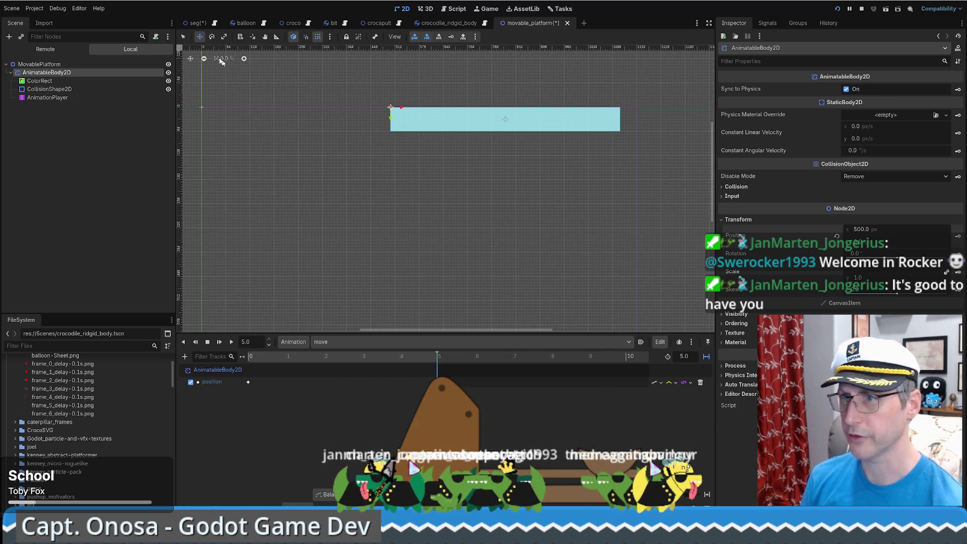
{"action": "left_click", "coordinate": [191, 59]}
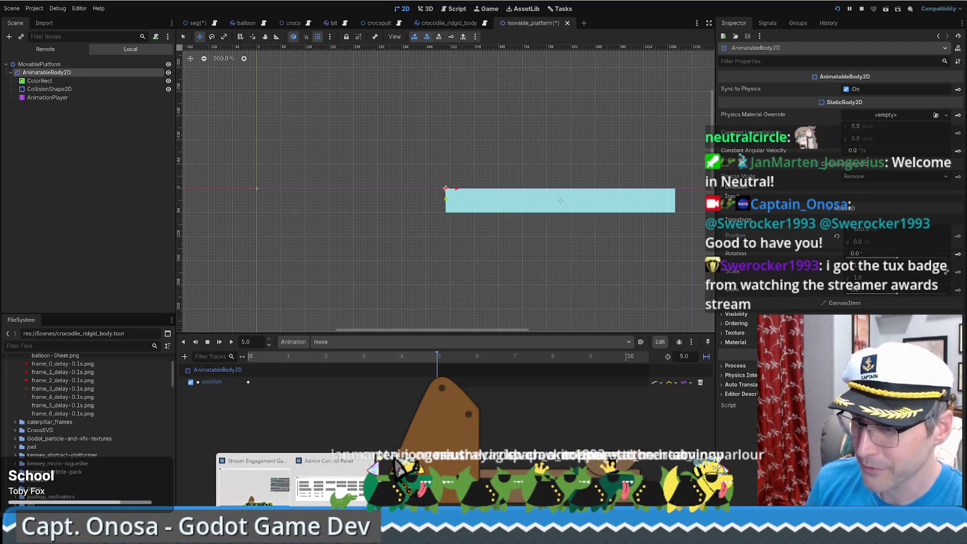
Load the saved game and walk the beekeeper around to sell honeycomb, beeswax and honey.
{"action": "left_click", "coordinate": [288, 499]}
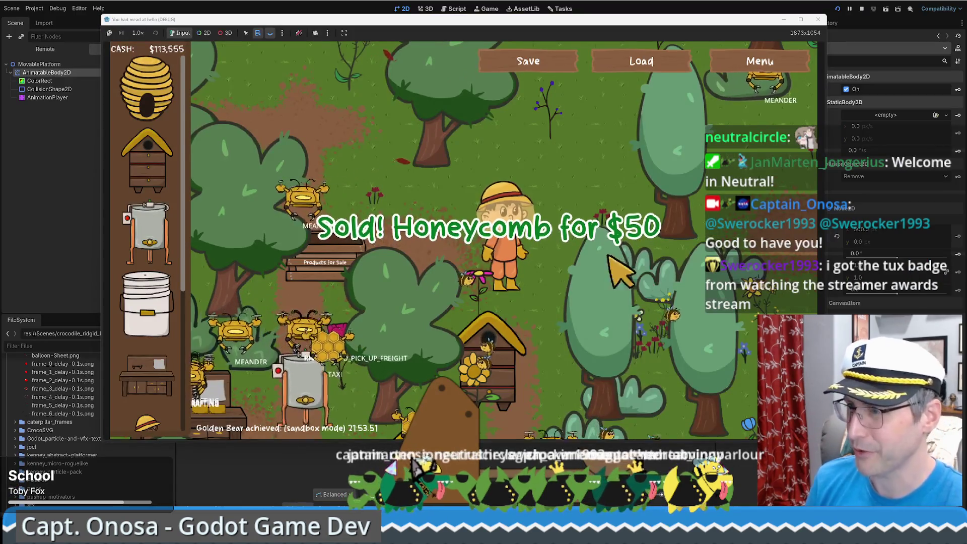
{"action": "left_click", "coordinate": [644, 61]}
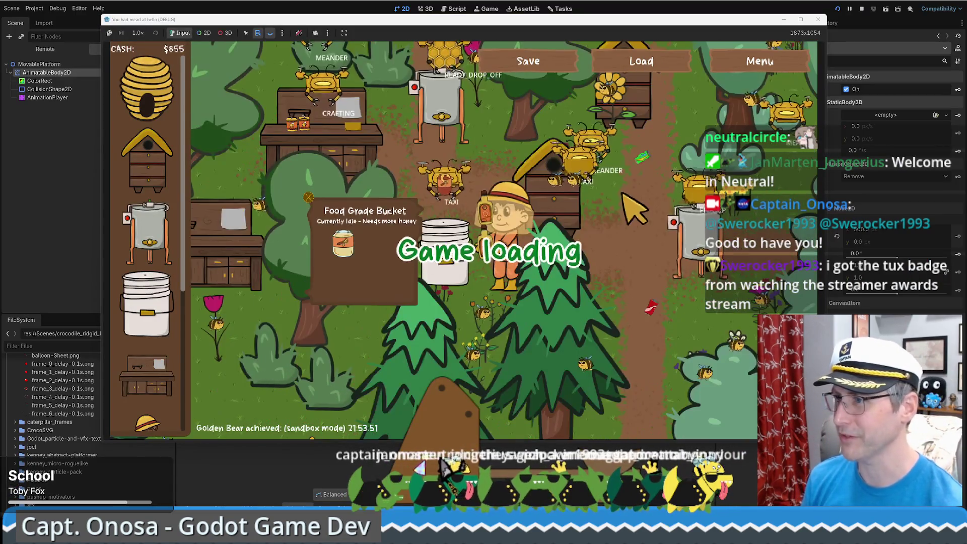
{"action": "left_click", "coordinate": [642, 262]}
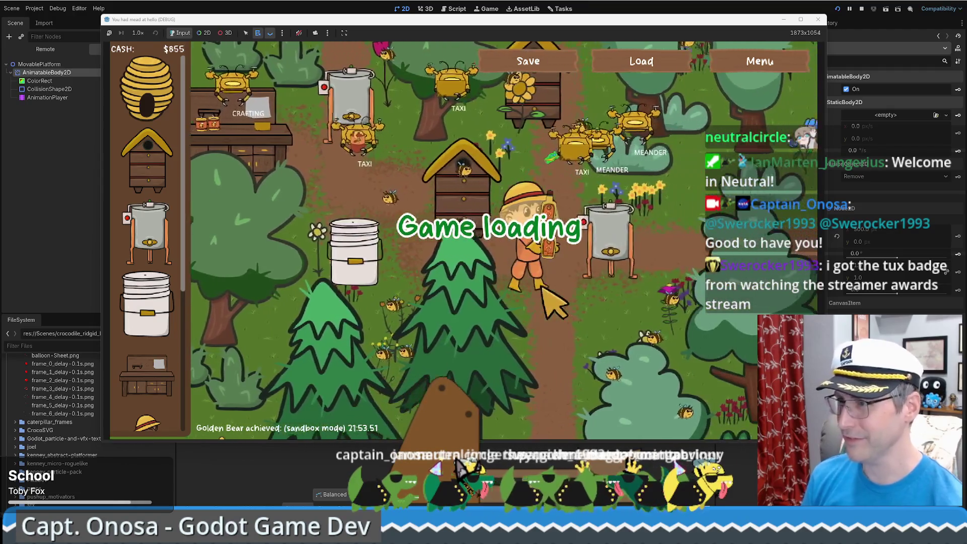
{"action": "key", "text": "Left"}
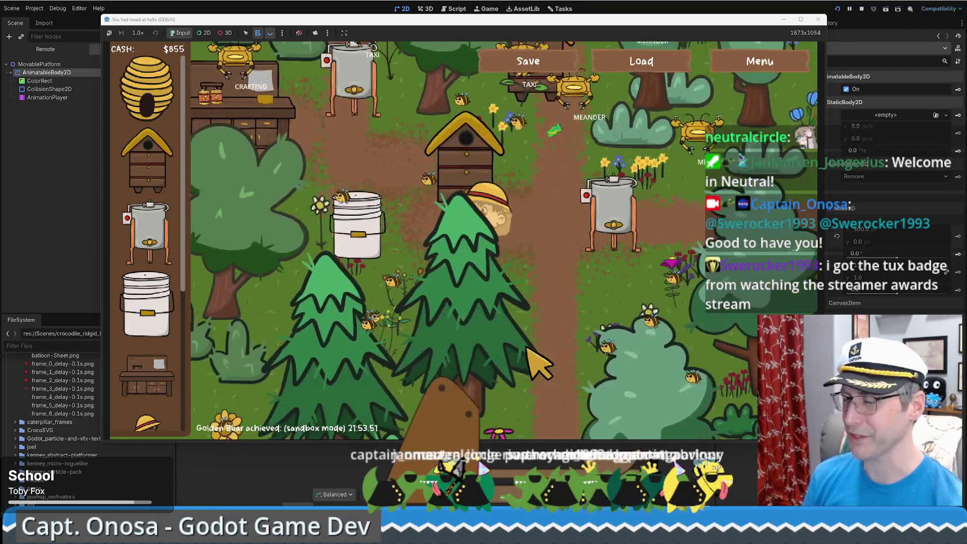
{"action": "key", "text": "Up"}
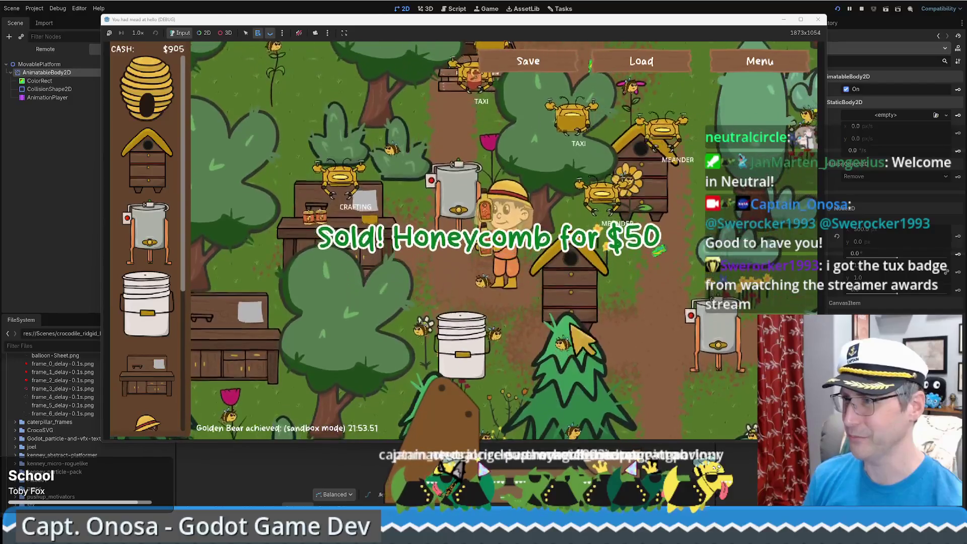
{"action": "key", "text": "Left"}
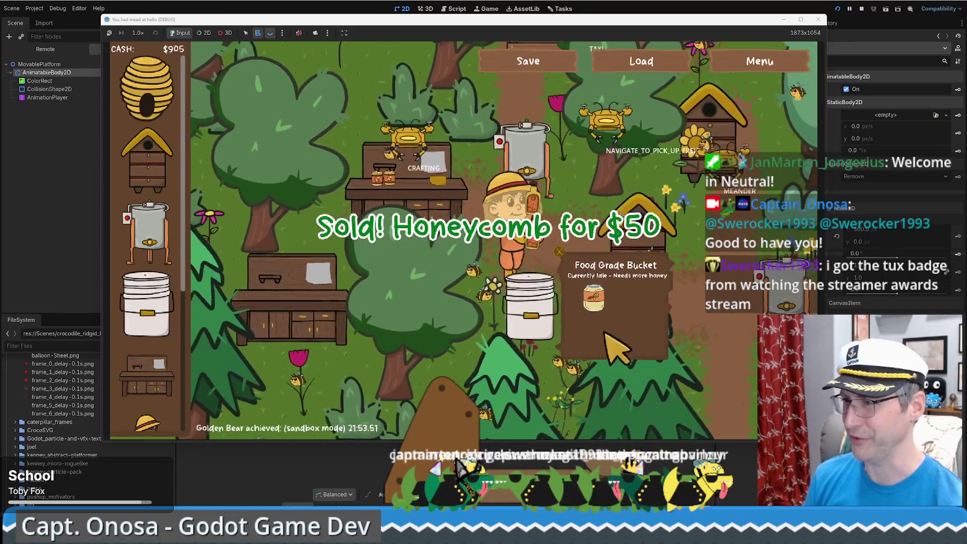
{"action": "key", "text": "Up"}
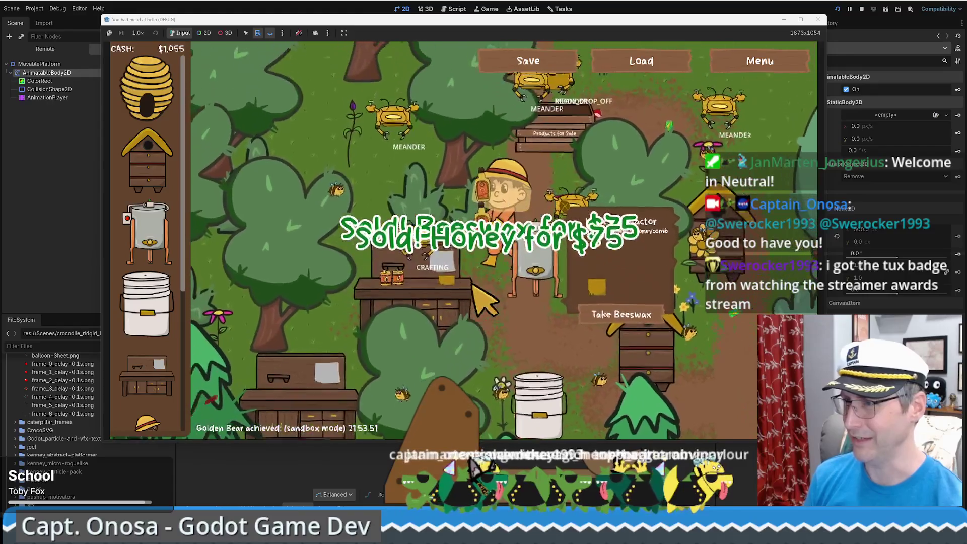
{"action": "key", "text": "Down"}
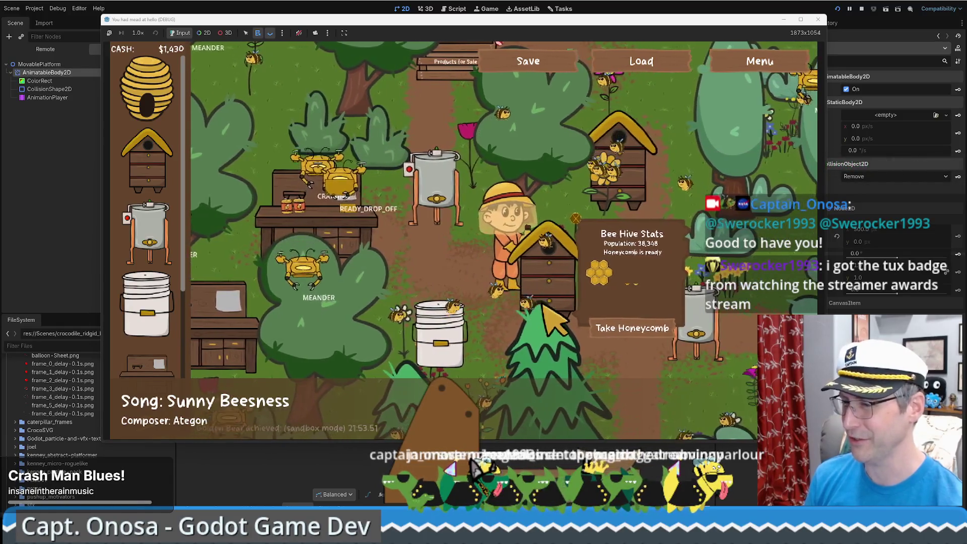
Walk the beekeeper between the hives and extractor, then window the game with F11 and move it up-left.
{"action": "left_click", "coordinate": [800, 19]}
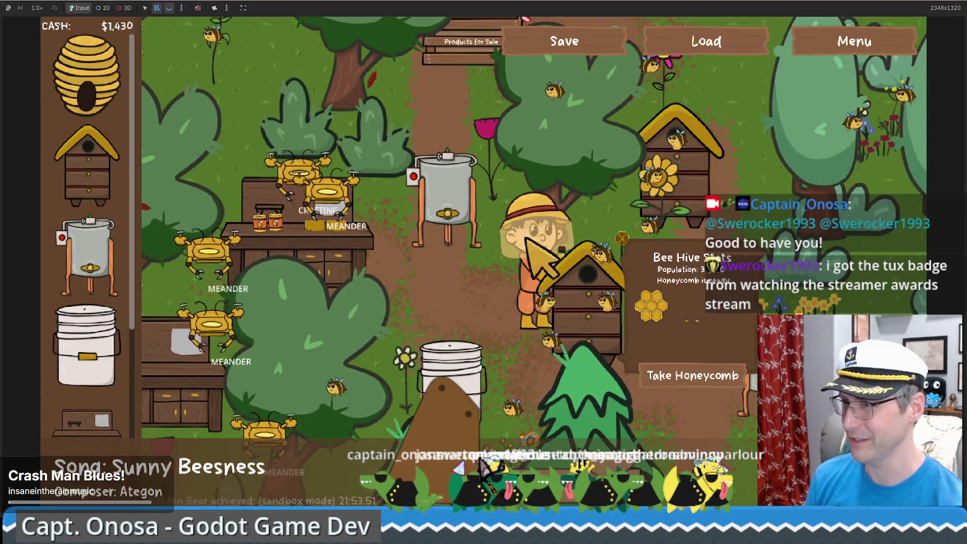
{"action": "key", "text": "Up"}
{"action": "key", "text": "Down"}
{"action": "key", "text": "Right"}
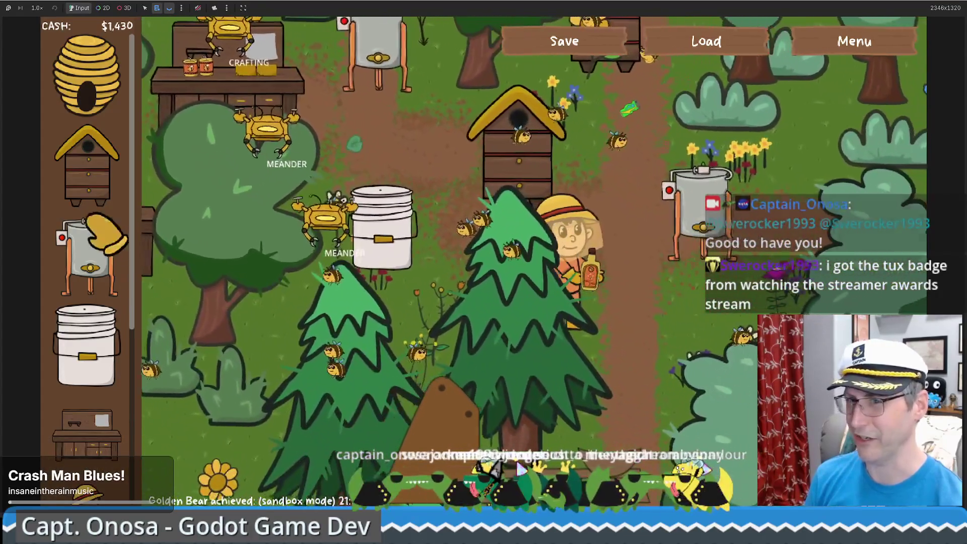
{"action": "mouse_move", "coordinate": [88, 161]}
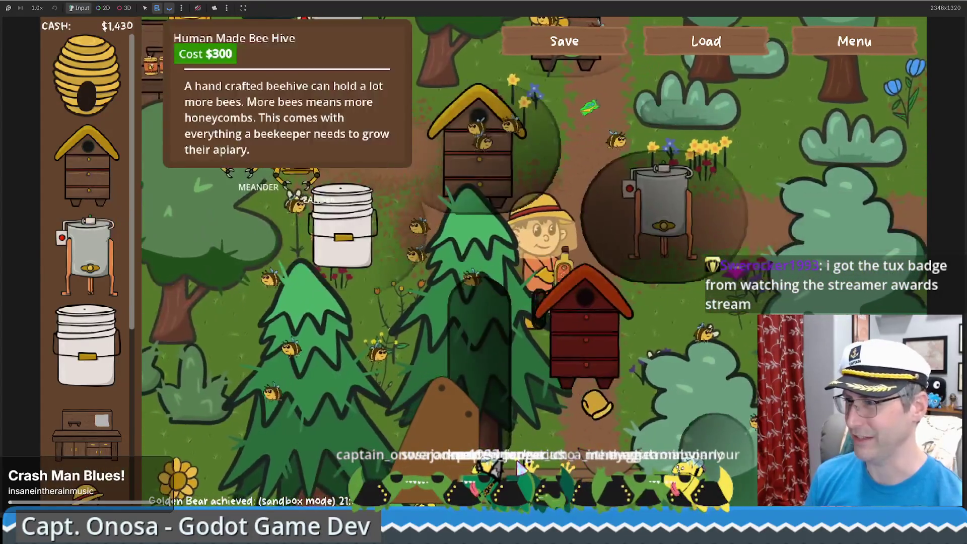
{"action": "key", "text": "Down"}
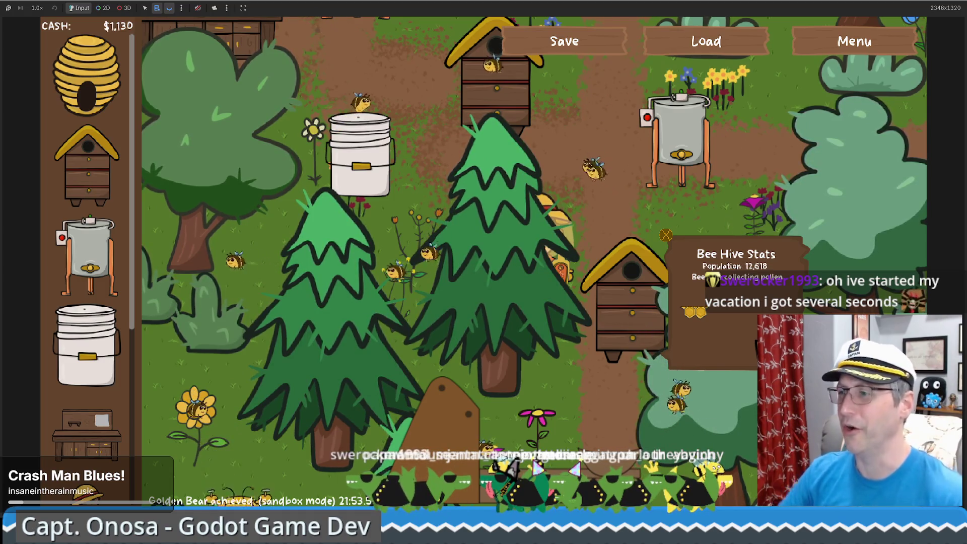
{"action": "key", "text": "w"}
{"action": "key", "text": "d"}
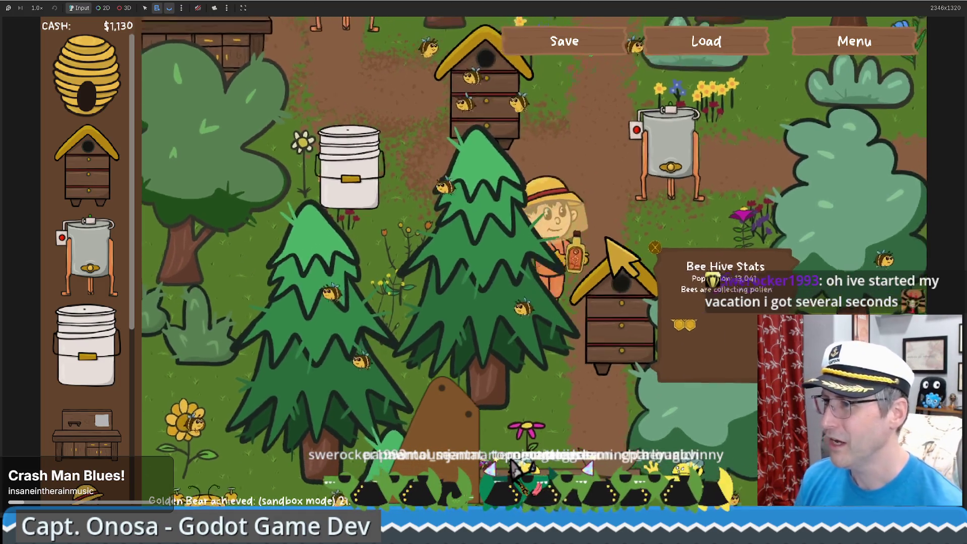
{"action": "key", "text": "w"}
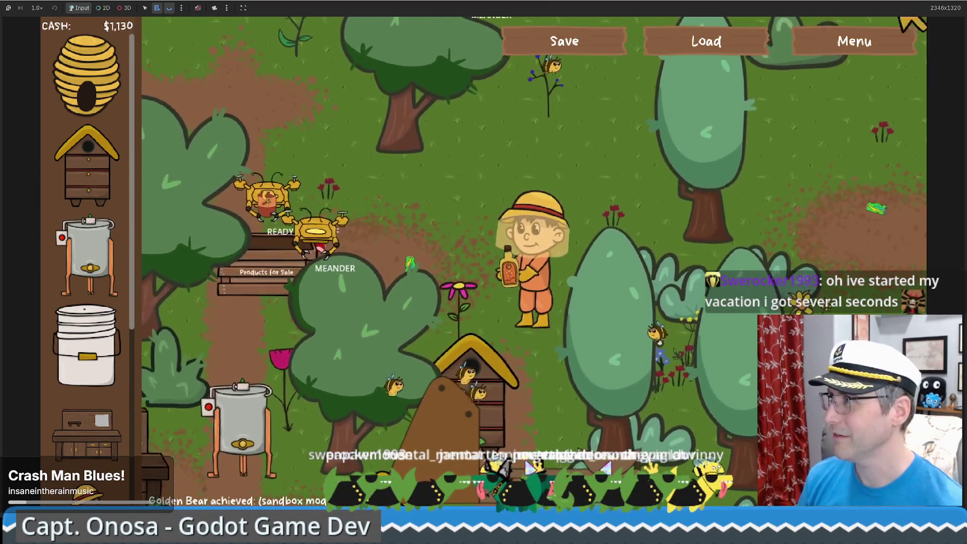
{"action": "key", "text": "F11"}
{"action": "left_click_drag", "start_coordinate": [748, 31], "coordinate": [708, 28]}
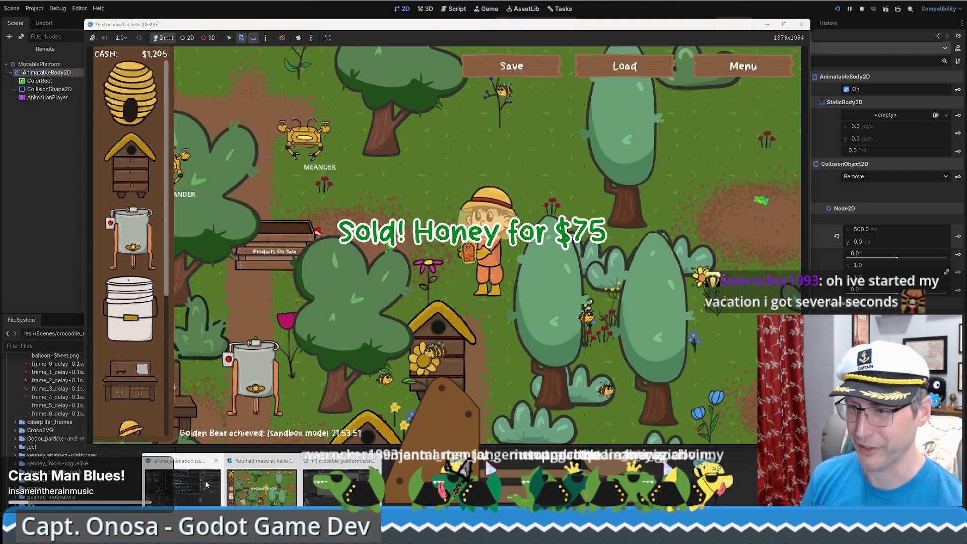
Stop the game with F8 and scroll through drone.gd around line 158.
{"action": "key", "text": "F8"}
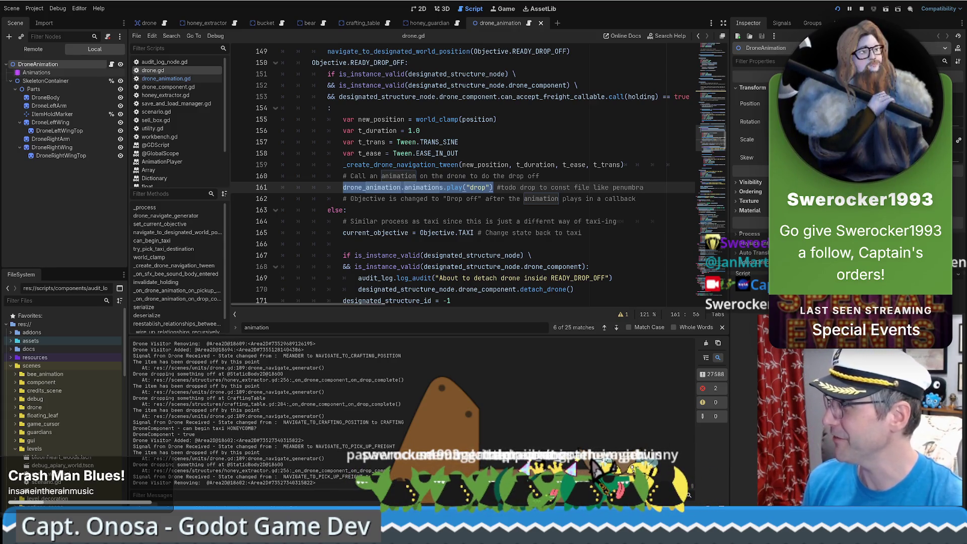
{"action": "left_click", "coordinate": [522, 148]}
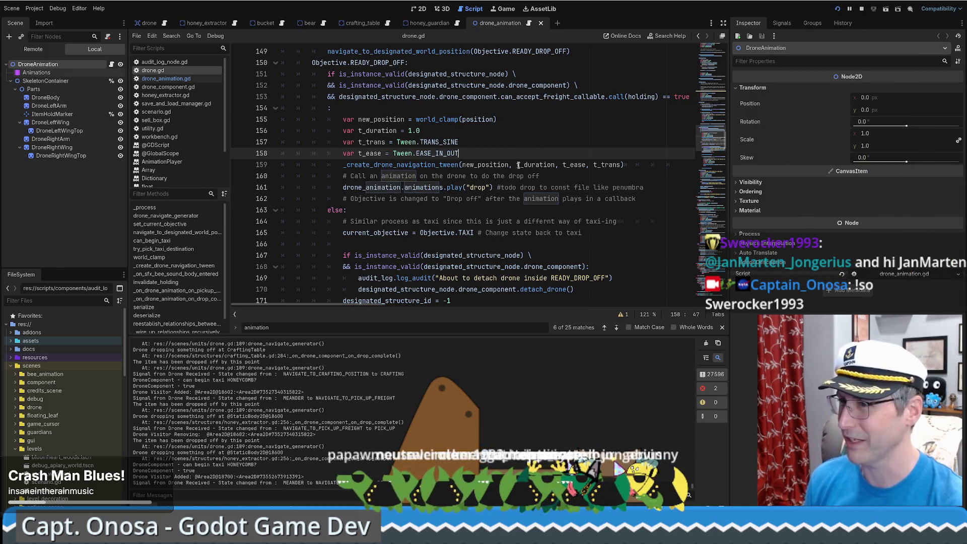
{"action": "scroll", "coordinate": [519, 168], "scroll_direction": "up", "scroll_amount": 5}
{"action": "scroll", "coordinate": [521, 170], "scroll_direction": "down", "scroll_amount": 6}
{"action": "scroll", "coordinate": [521, 172], "scroll_direction": "up", "scroll_amount": 3}
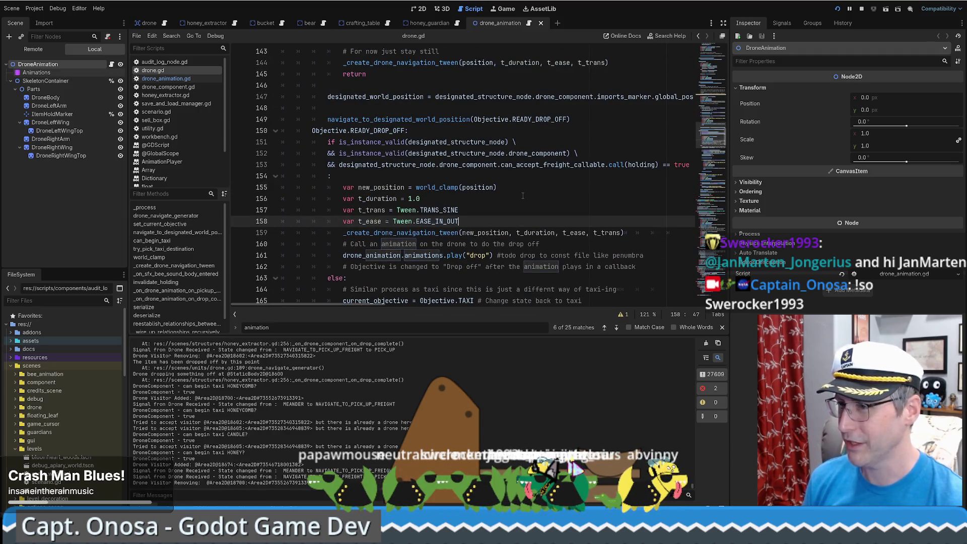
{"action": "scroll", "coordinate": [524, 195], "scroll_direction": "down", "scroll_amount": 5}
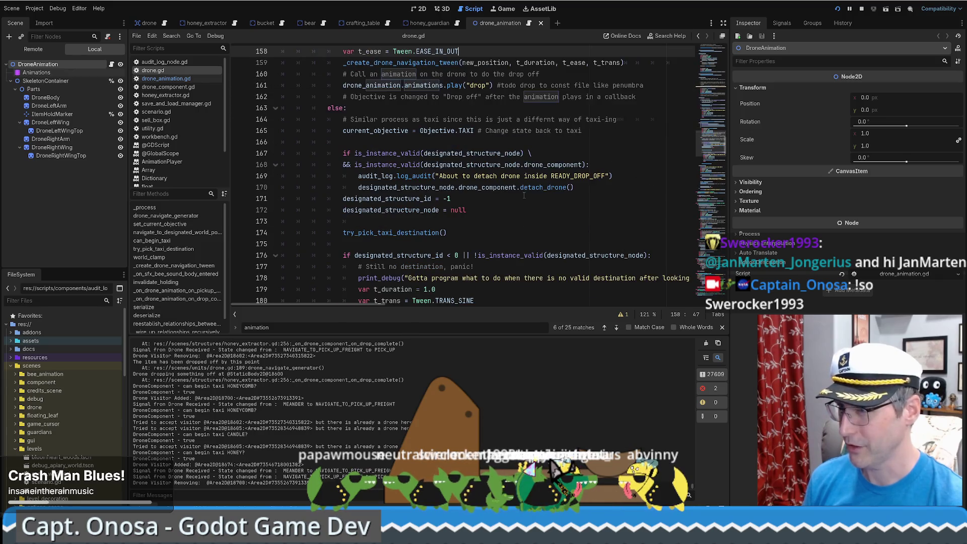
{"action": "scroll", "coordinate": [543, 190], "scroll_direction": "up", "scroll_amount": 5}
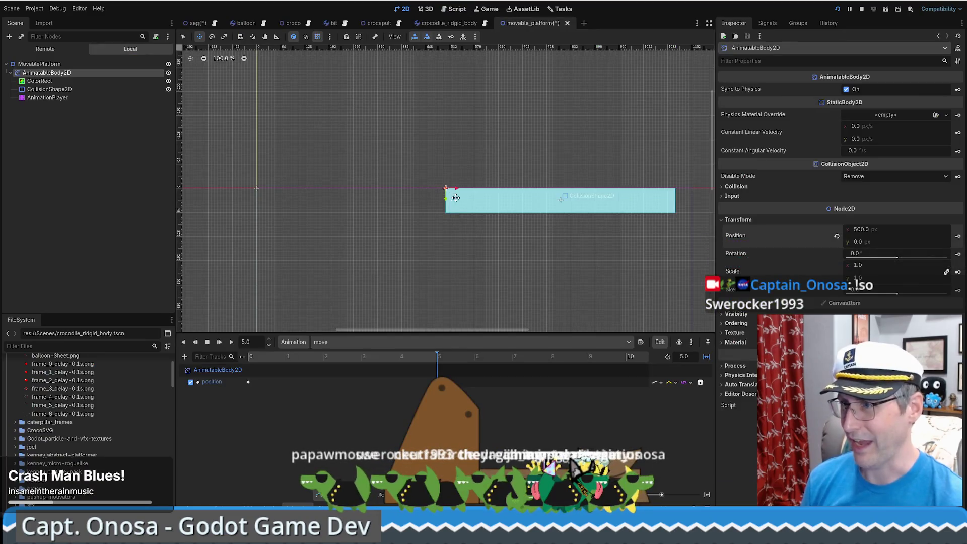
{"action": "left_click", "coordinate": [197, 23]}
{"action": "scroll", "coordinate": [493, 231], "scroll_direction": "up", "scroll_amount": 7}
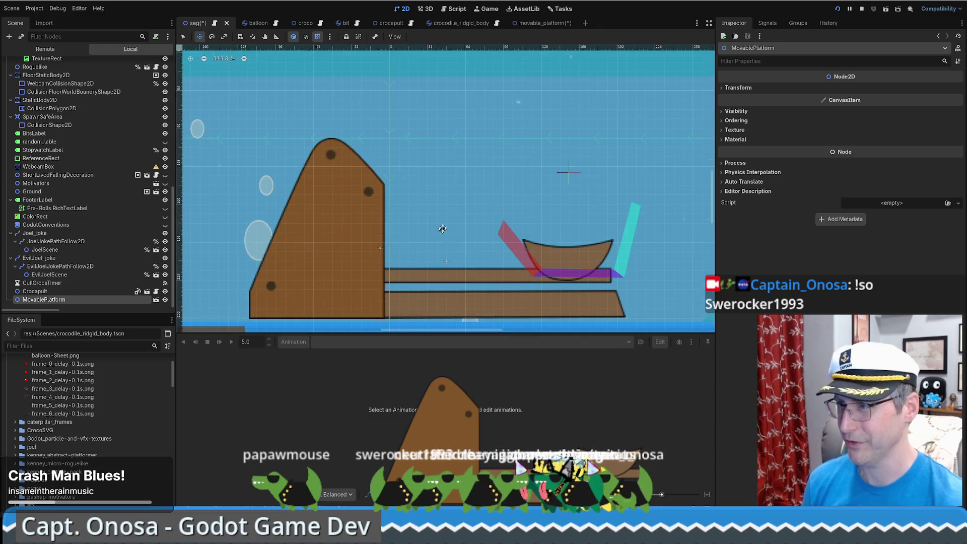
{"action": "scroll", "coordinate": [473, 227], "scroll_direction": "down", "scroll_amount": 1}
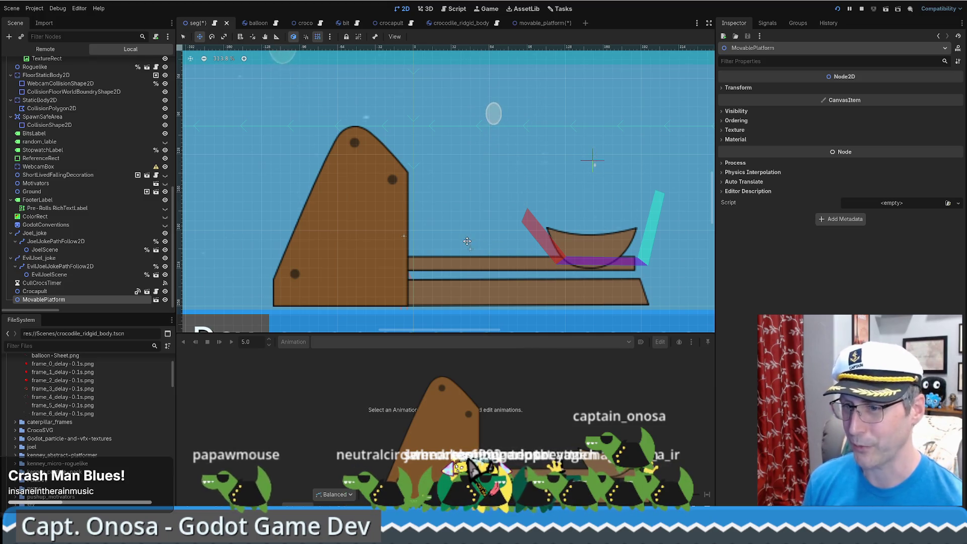
{"action": "left_click", "coordinate": [156, 299]}
{"action": "left_click", "coordinate": [47, 97]}
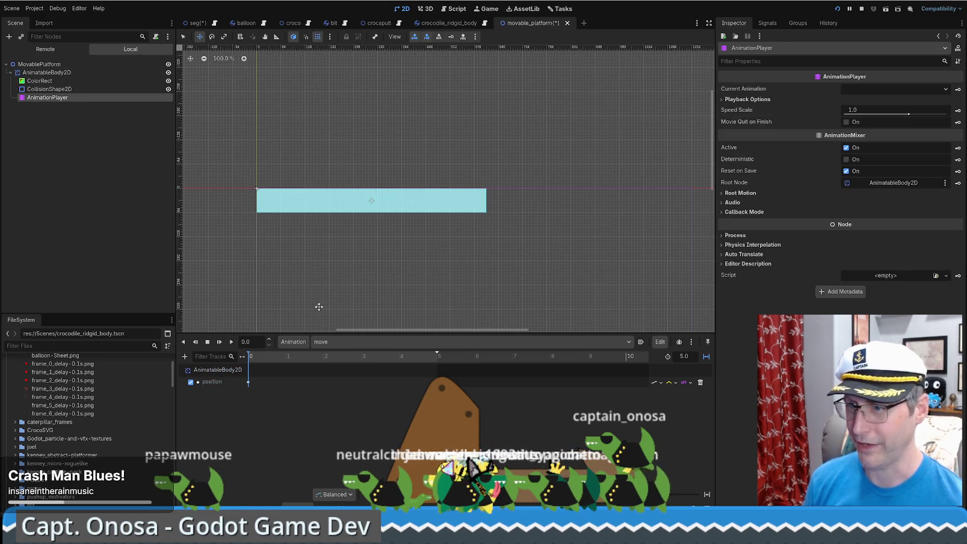
At 5.0 seconds, set the AnimatableBody2D platform's Position x to 300 px.
{"action": "left_click_drag", "start_coordinate": [430, 359], "coordinate": [437, 359]}
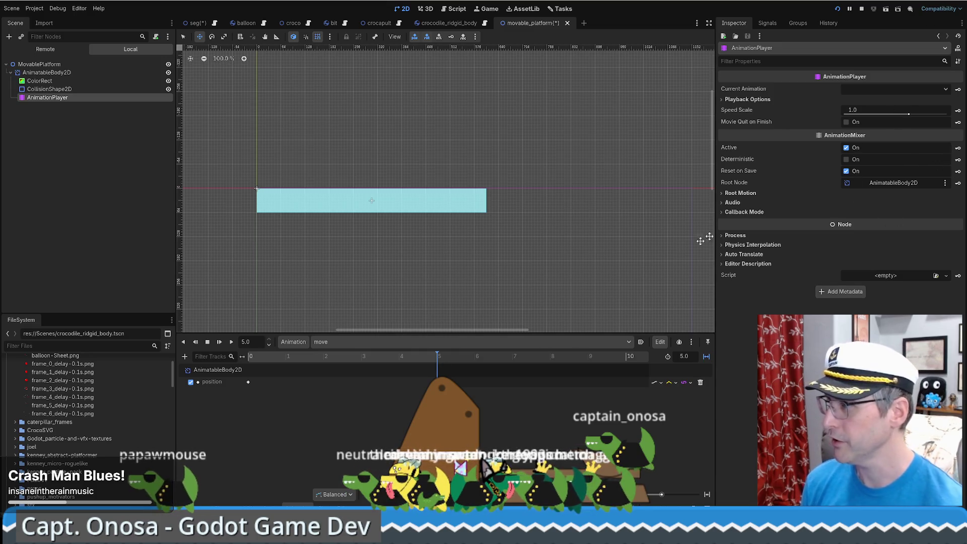
{"action": "left_click", "coordinate": [52, 73]}
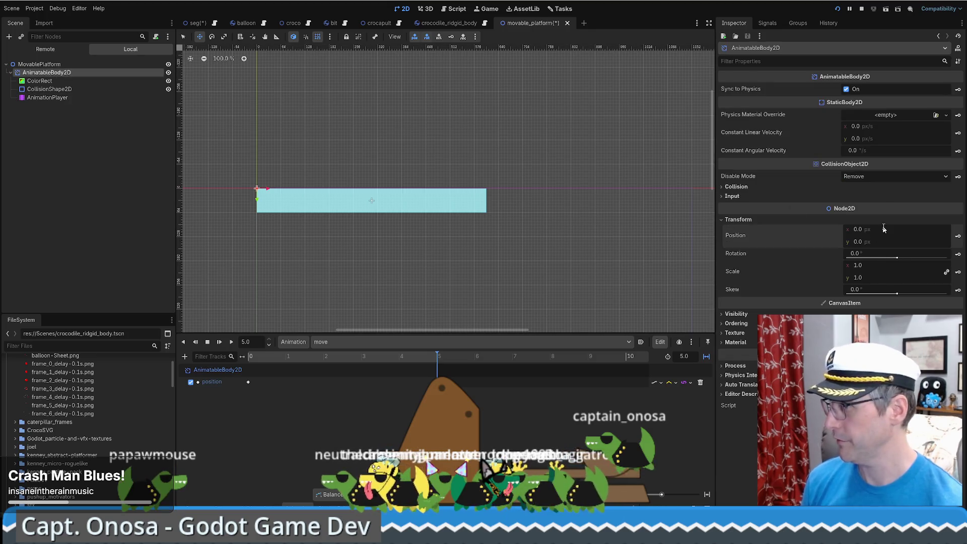
{"action": "type", "text": "300"}
{"action": "key", "text": "Return"}
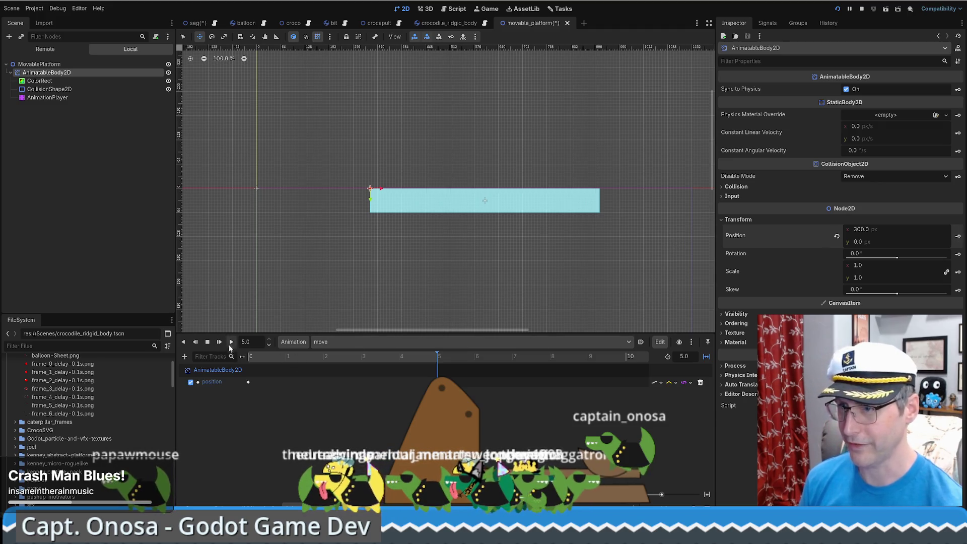
Enable Autoplay on Load for the move animation, preview it, and return to the seg scene.
{"action": "left_click", "coordinate": [641, 342]}
{"action": "left_click", "coordinate": [231, 342]}
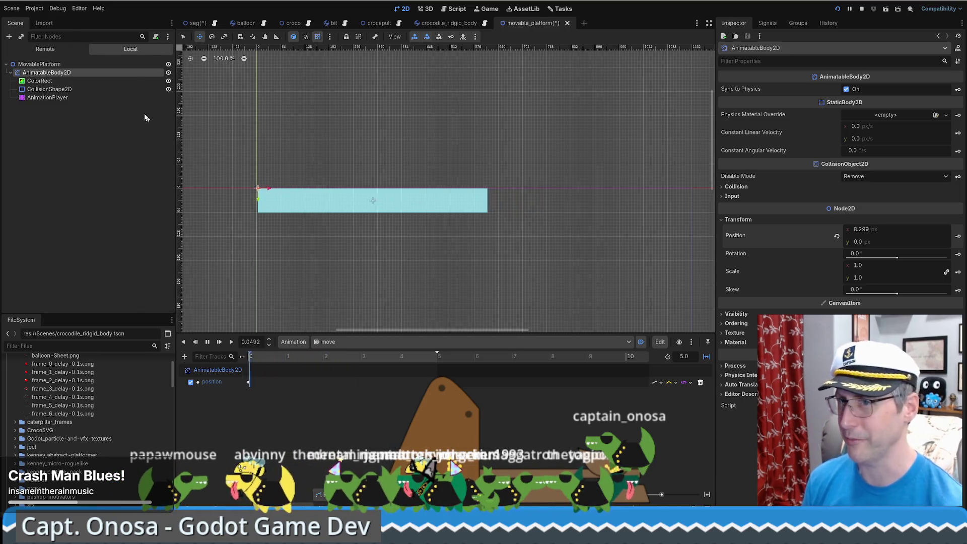
{"action": "left_click", "coordinate": [198, 23]}
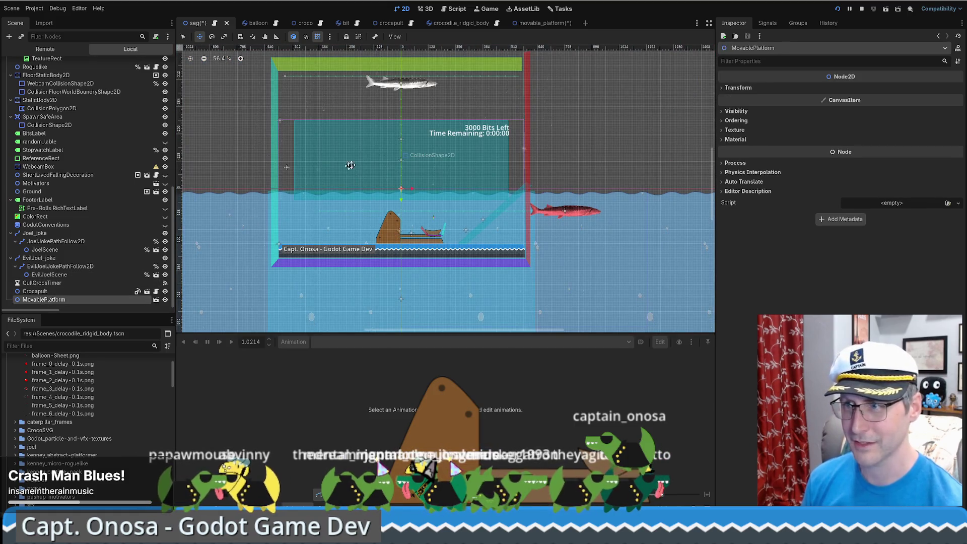
Save the seg scene and the movable_platform scene.
{"action": "key", "text": "ctrl+s"}
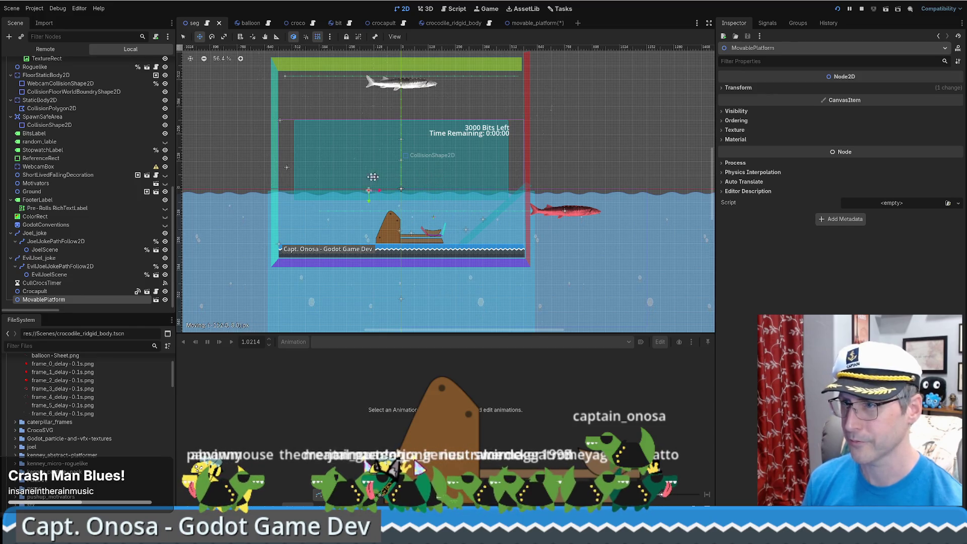
{"action": "left_click_drag", "start_coordinate": [258, 166], "coordinate": [258, 168]}
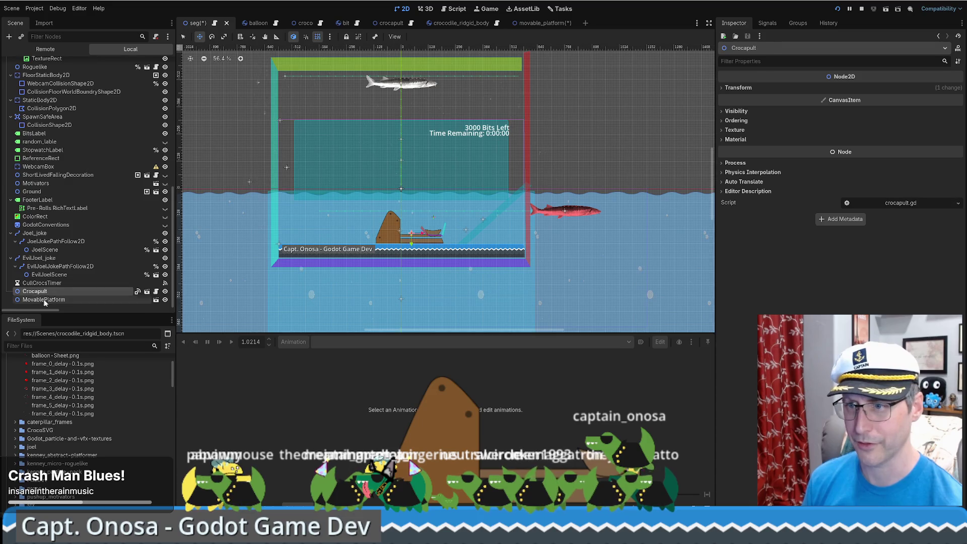
{"action": "left_click", "coordinate": [156, 300]}
{"action": "key", "text": "ctrl+s"}
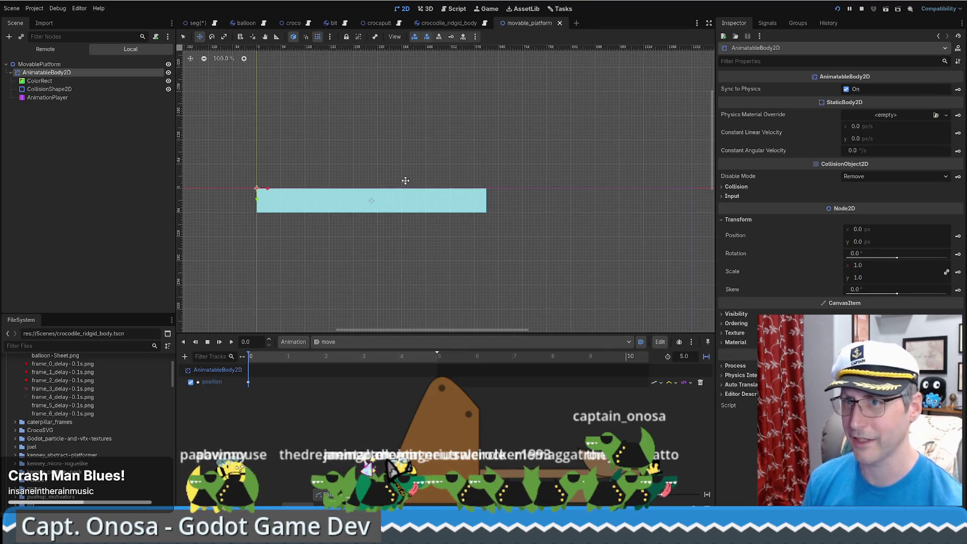
In seg, drag the MovablePlatform down-left onto the crocapult near the water surface.
{"action": "left_click", "coordinate": [39, 64]}
{"action": "scroll", "coordinate": [345, 154], "scroll_direction": "down", "scroll_amount": 4}
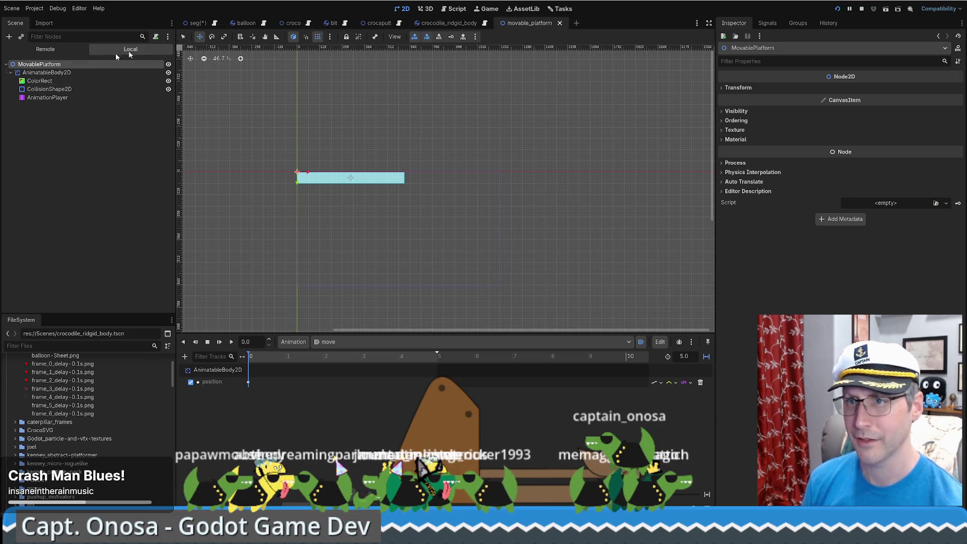
{"action": "left_click", "coordinate": [198, 24]}
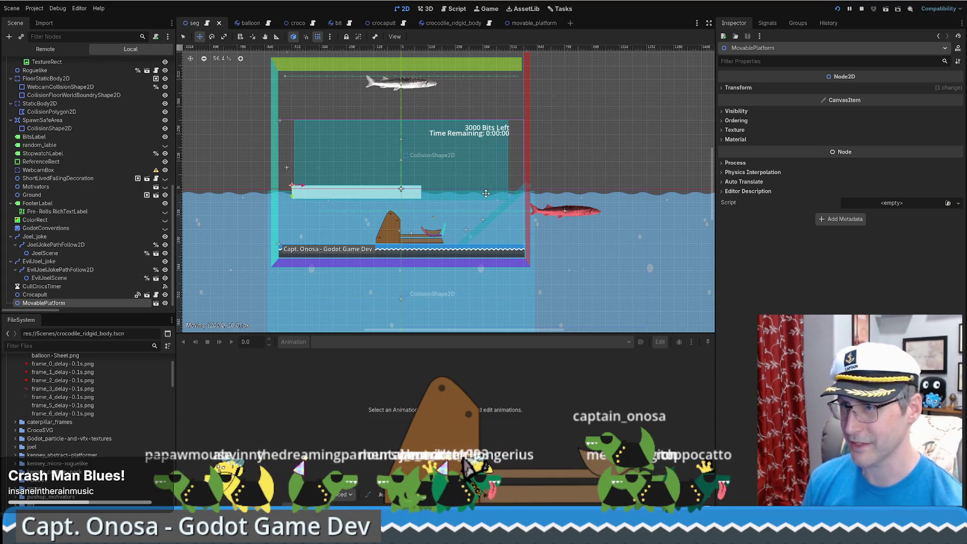
{"action": "left_click_drag", "start_coordinate": [384, 172], "coordinate": [475, 181]}
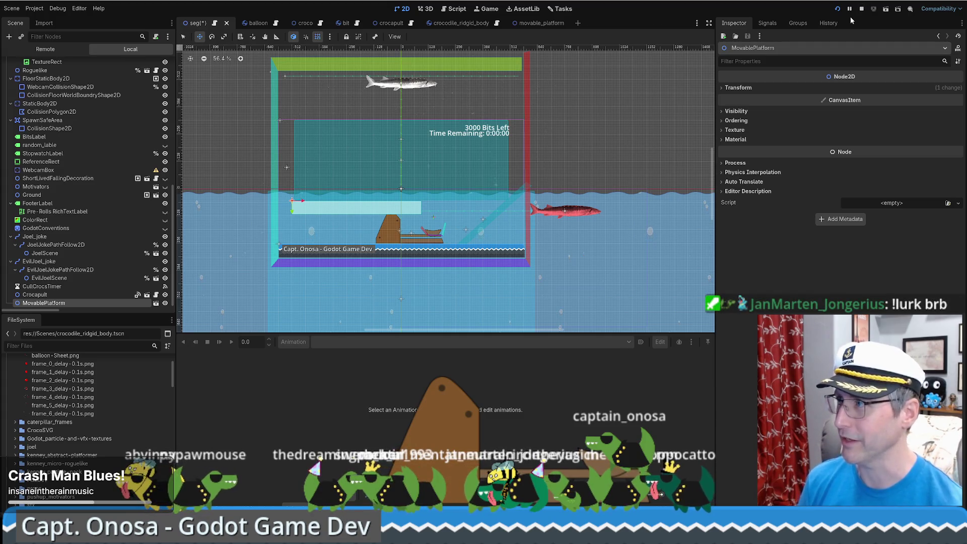
Run the game, spawn two boo ghosts from the Admin Control Panel, then leave the run.
{"action": "left_click", "coordinate": [837, 9]}
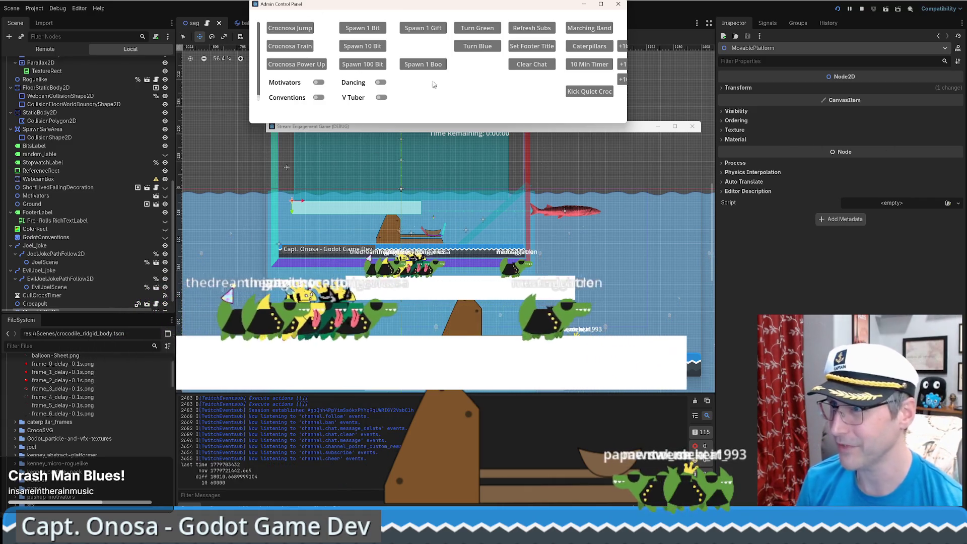
{"action": "left_click", "coordinate": [428, 66]}
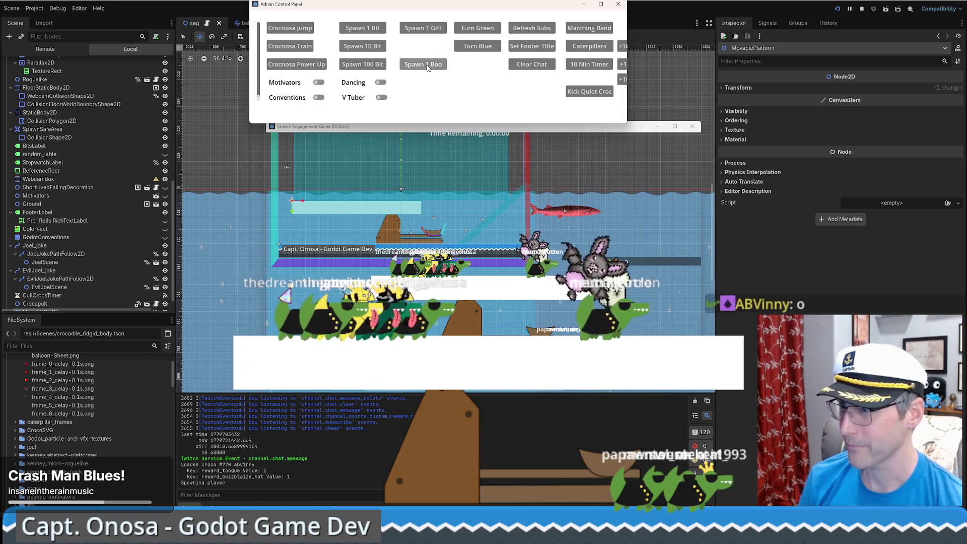
{"action": "left_click", "coordinate": [427, 65]}
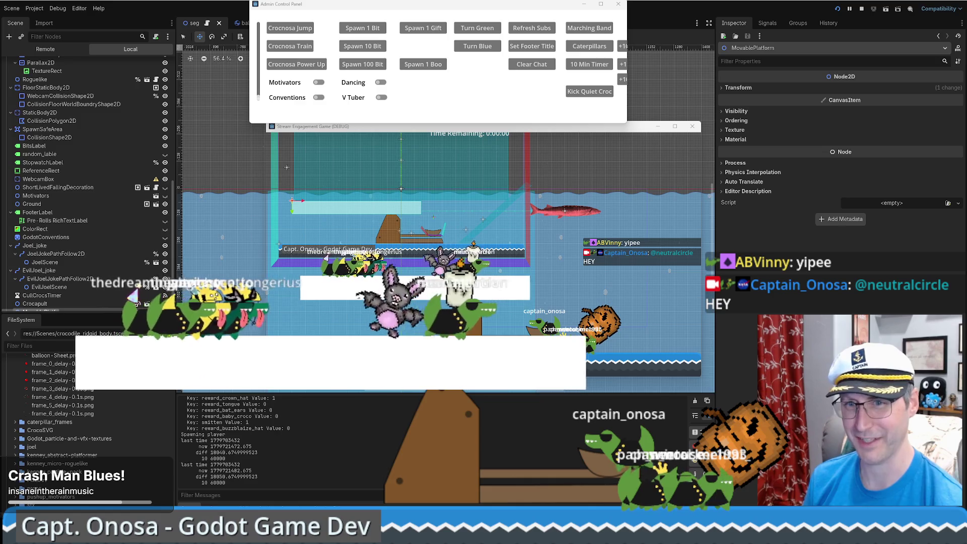
{"action": "left_click", "coordinate": [434, 233]}
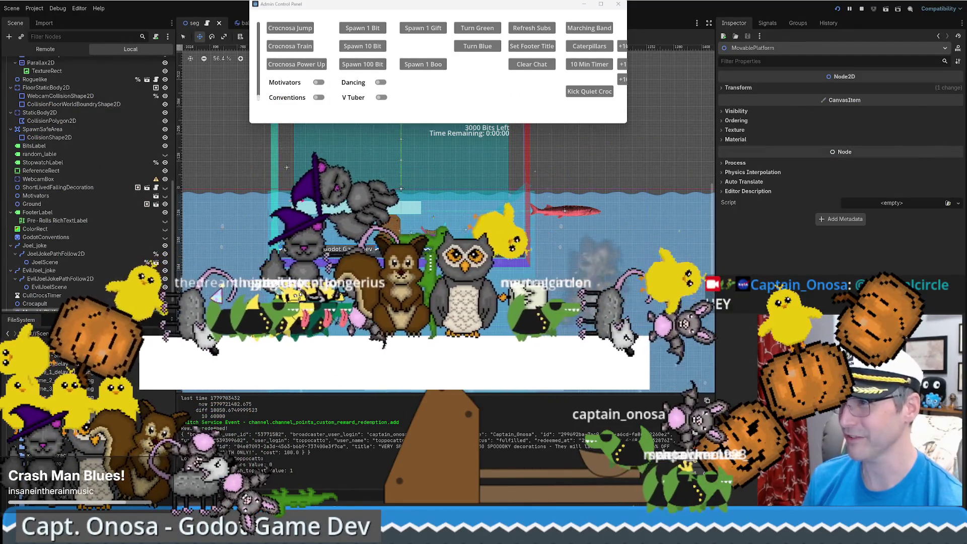
{"action": "key", "text": "alt+Tab"}
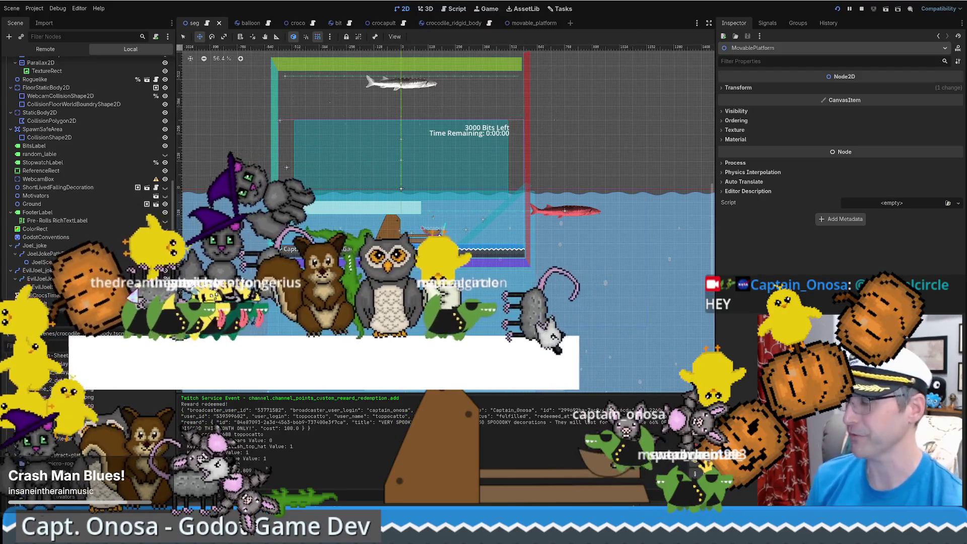
{"action": "scroll", "coordinate": [435, 229], "scroll_direction": "up", "scroll_amount": 10}
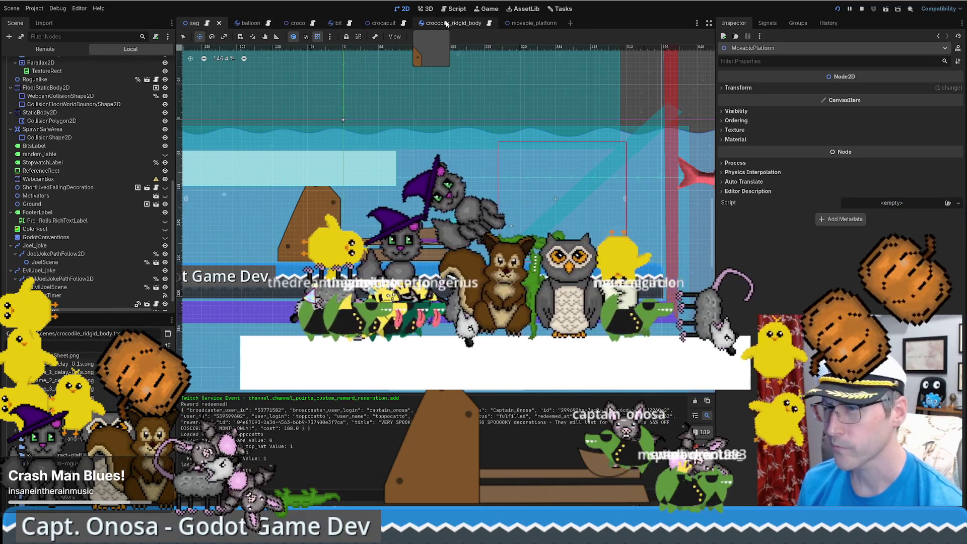
Inspect the crocapult's AnimationPlayer, LoaderAndBasket, CollisionPolygon2D and launch animation mid-swing.
{"action": "left_click", "coordinate": [384, 23]}
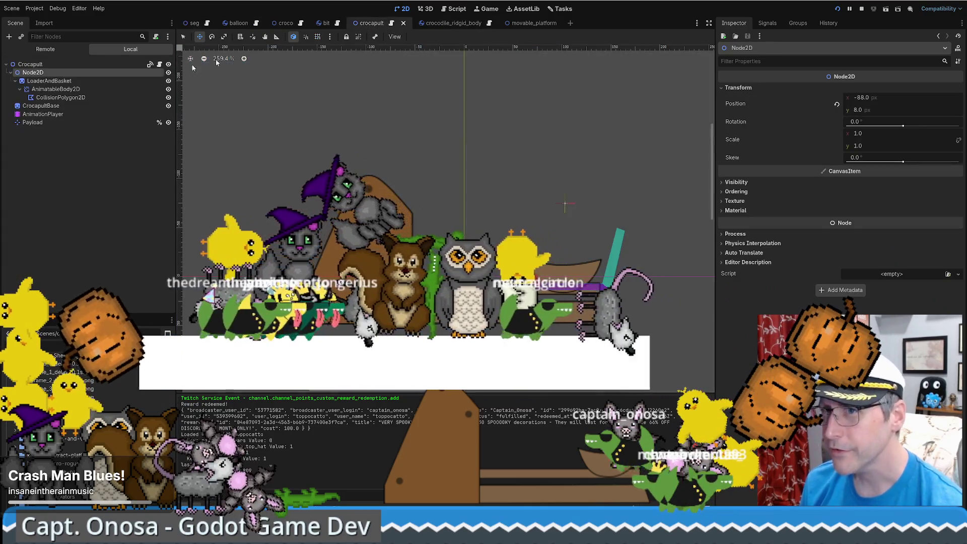
{"action": "left_click", "coordinate": [43, 115]}
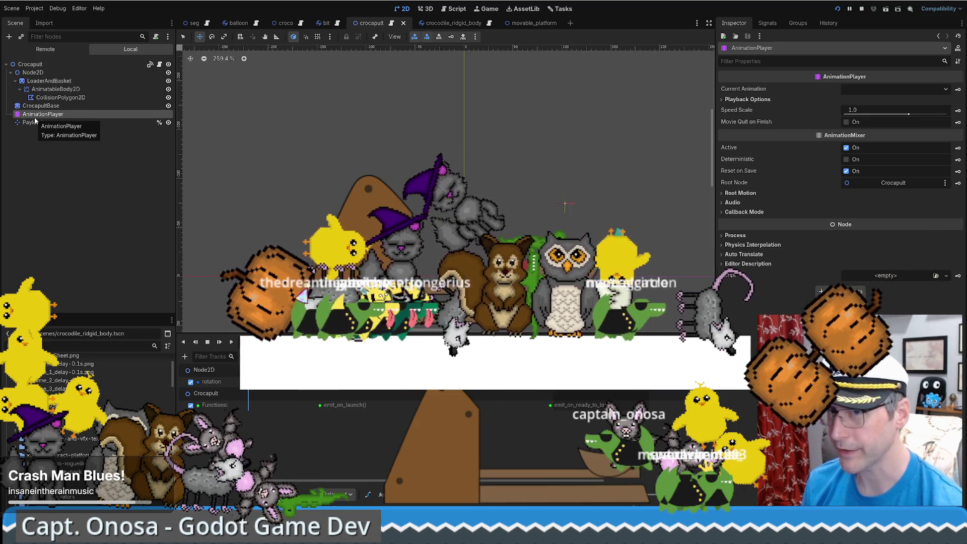
{"action": "left_click", "coordinate": [51, 90]}
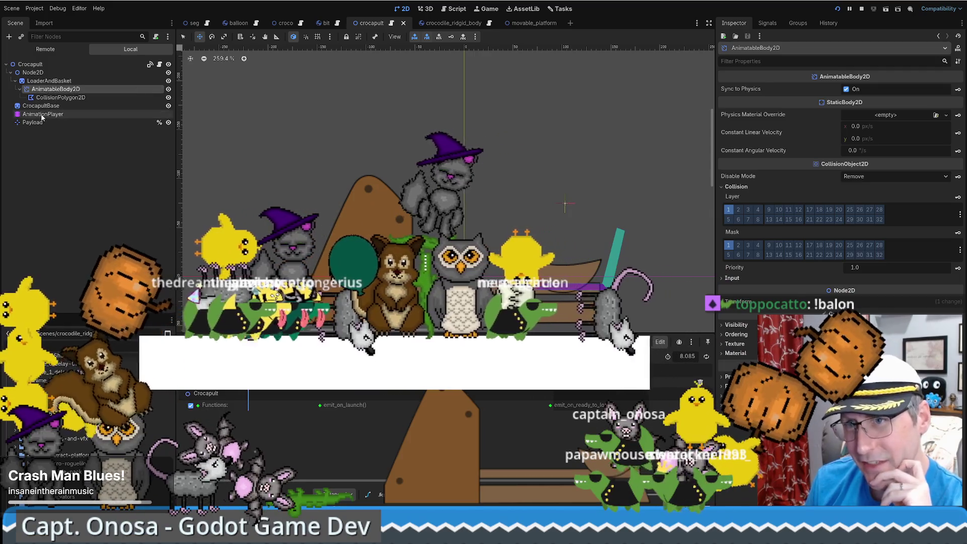
{"action": "left_click", "coordinate": [42, 114]}
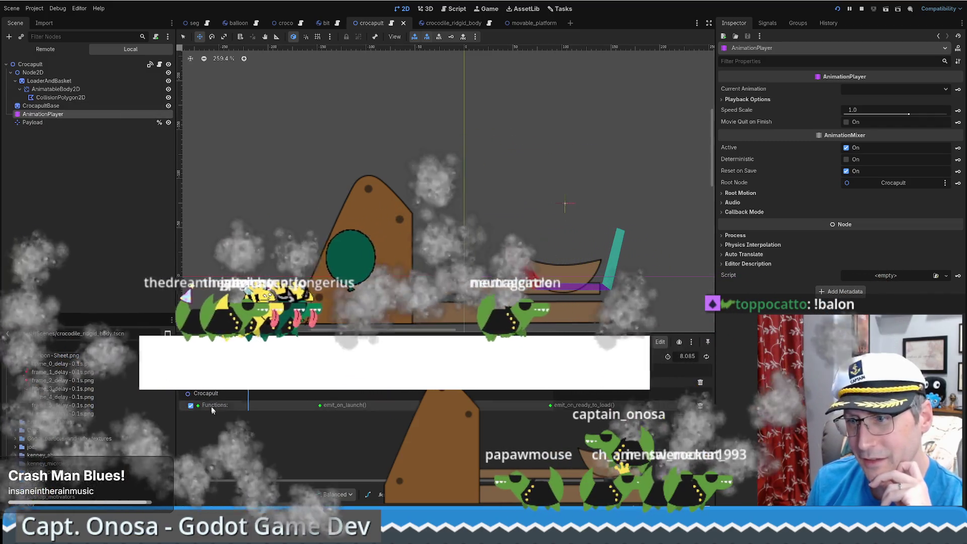
{"action": "left_click", "coordinate": [61, 81]}
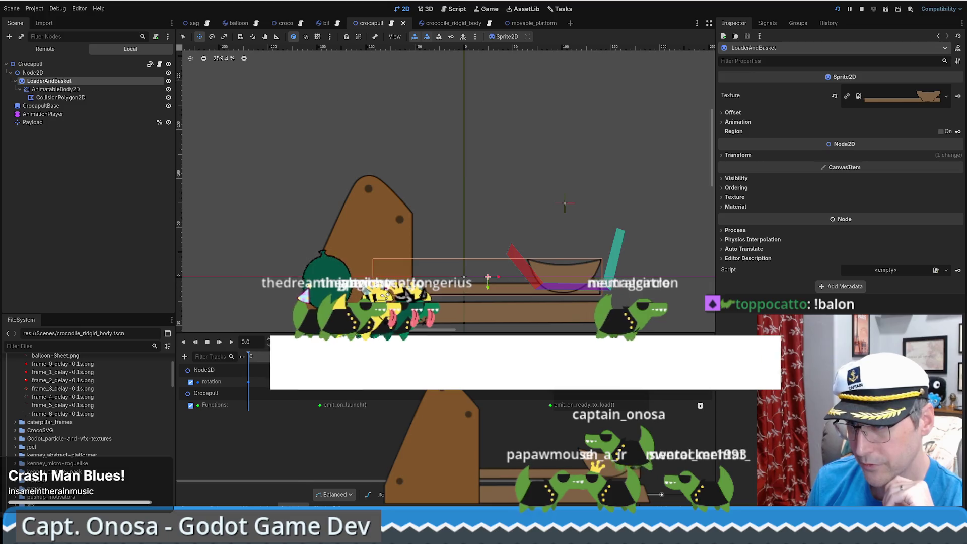
{"action": "left_click", "coordinate": [313, 355]}
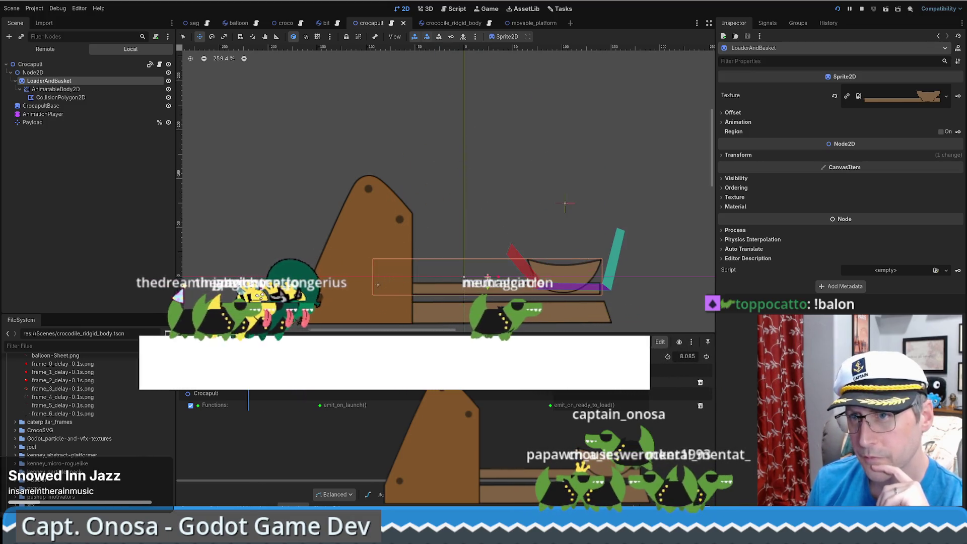
{"action": "left_click", "coordinate": [71, 97]}
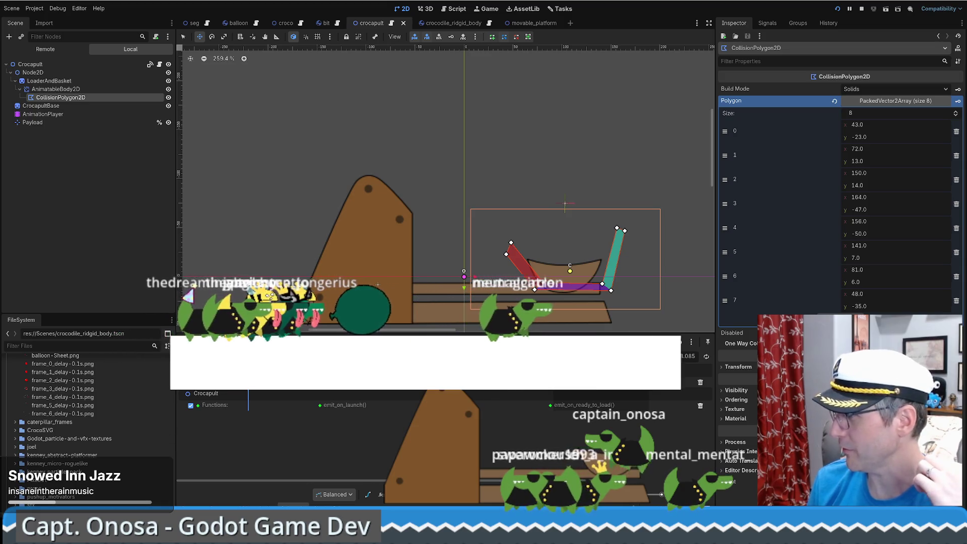
{"action": "left_click", "coordinate": [56, 89]}
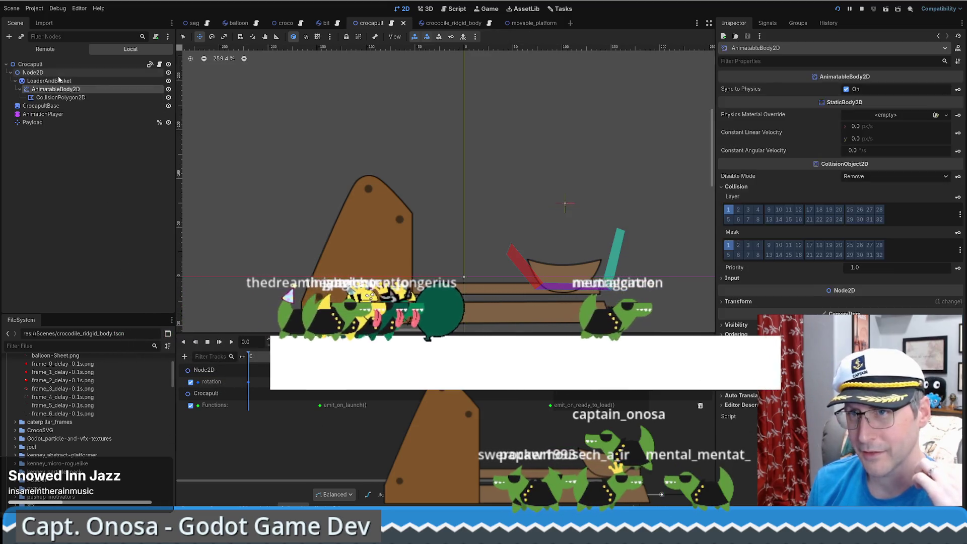
Select the Crocapult root and open Create New Node with Ctrl+A.
{"action": "left_click", "coordinate": [33, 72]}
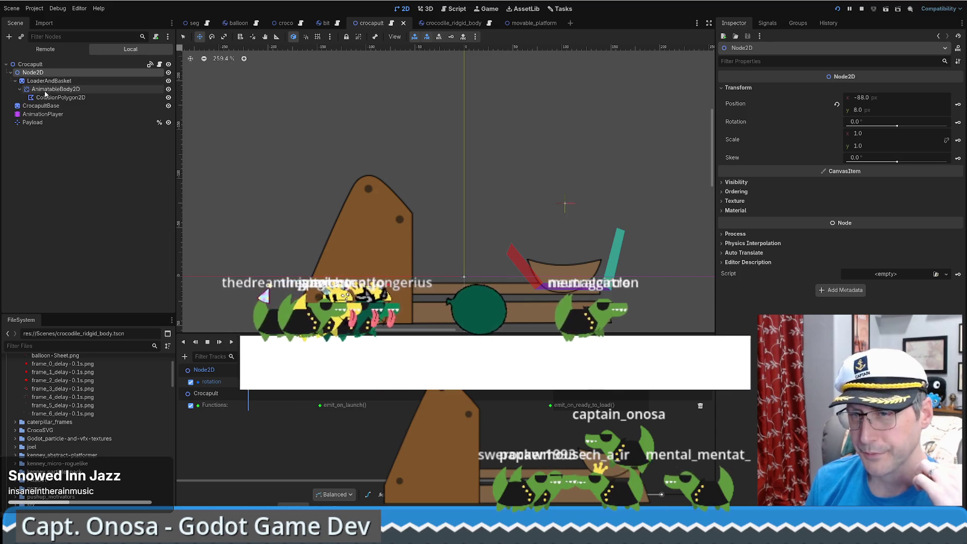
{"action": "left_click", "coordinate": [45, 74]}
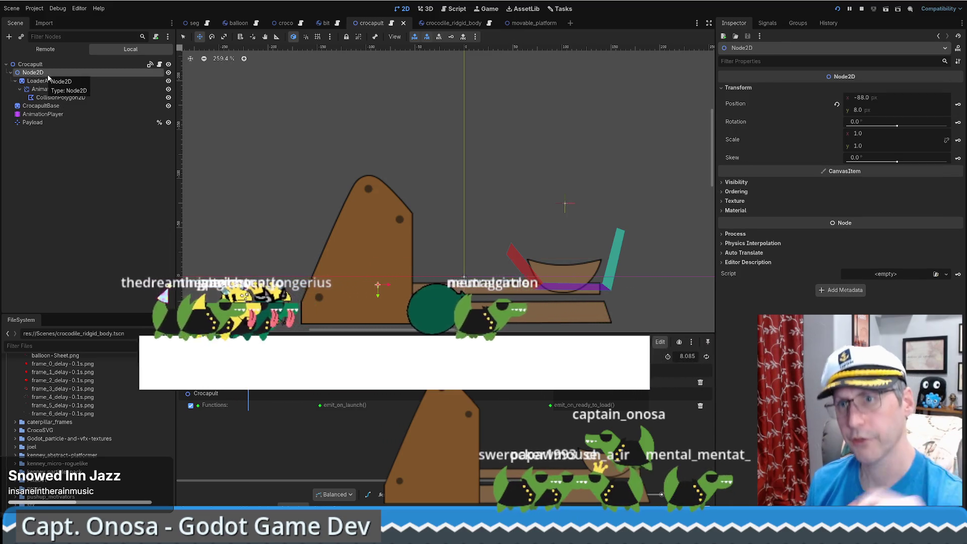
{"action": "left_click", "coordinate": [31, 64]}
{"action": "key", "text": "ctrl+a"}
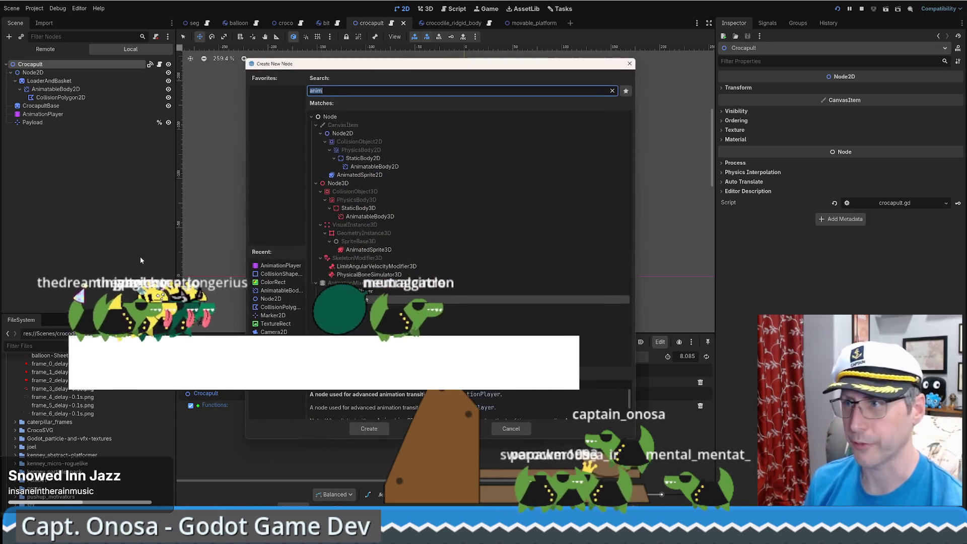
Create a Node2D child under Crocapult, hide LoaderAndBasket, then select Node2D2 and AnimatableBody2D.
{"action": "type", "text": "node2d"}
{"action": "key", "text": "Return"}
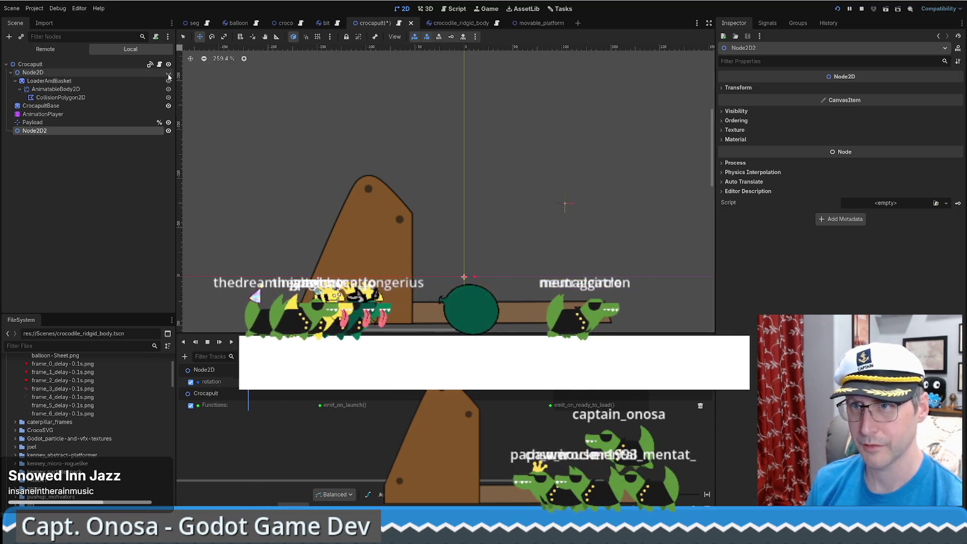
{"action": "left_click", "coordinate": [70, 81]}
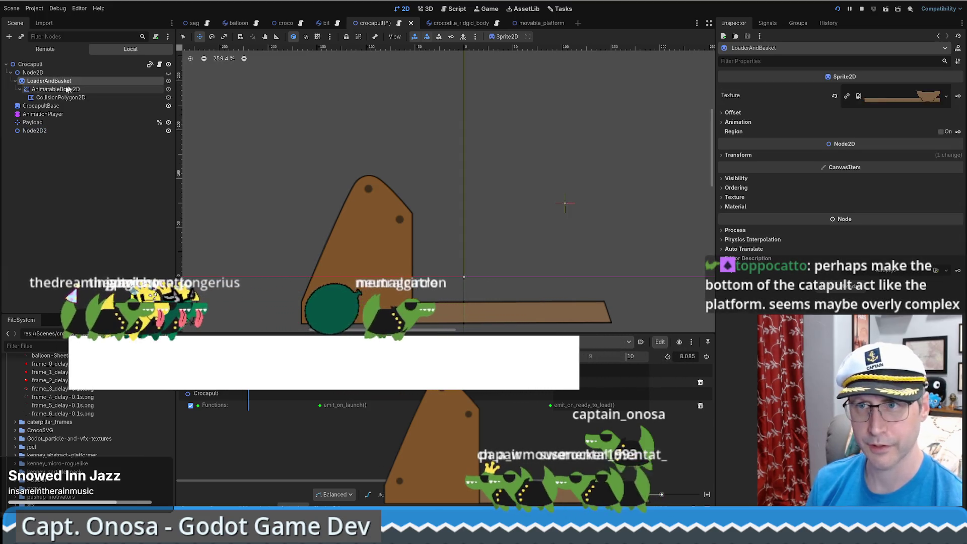
{"action": "left_click", "coordinate": [168, 80]}
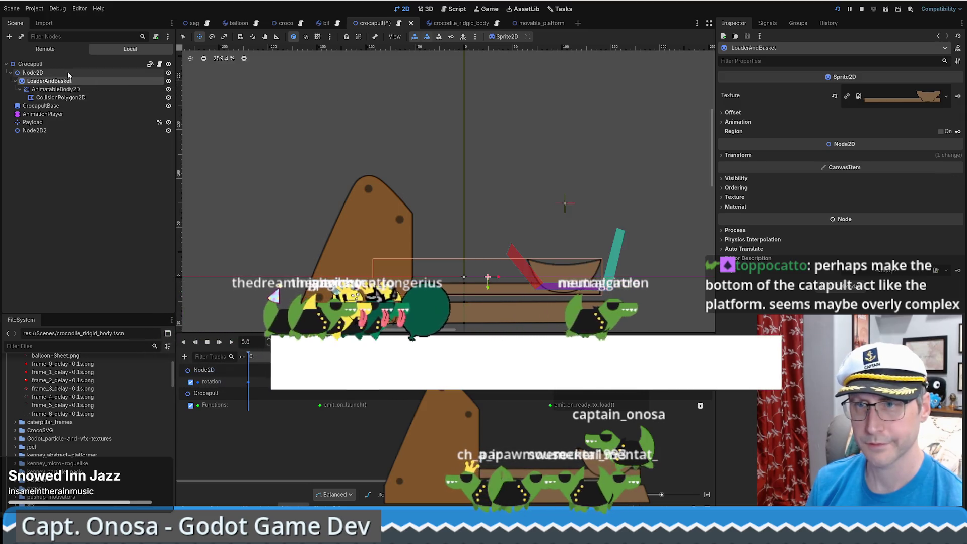
{"action": "left_click", "coordinate": [32, 72]}
{"action": "left_click", "coordinate": [34, 130]}
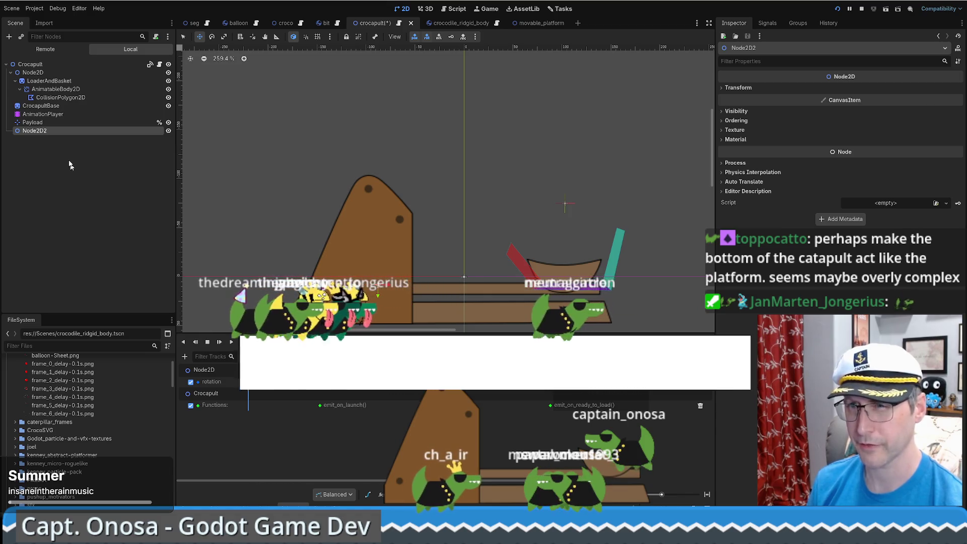
{"action": "left_click", "coordinate": [51, 90]}
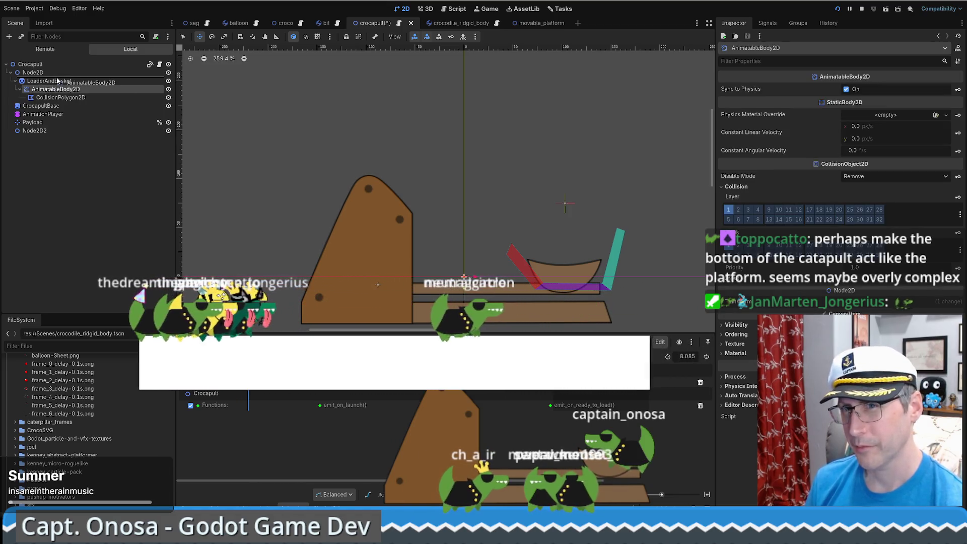
Move AnimatableBody2D directly under Node2D and delete Node2D2.
{"action": "left_click_drag", "start_coordinate": [57, 79], "coordinate": [55, 77]}
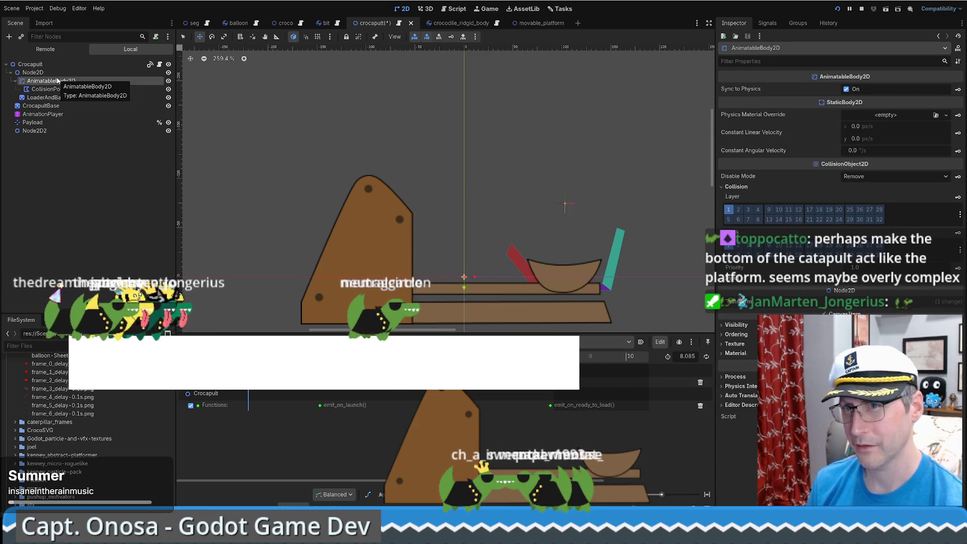
{"action": "left_click", "coordinate": [41, 131]}
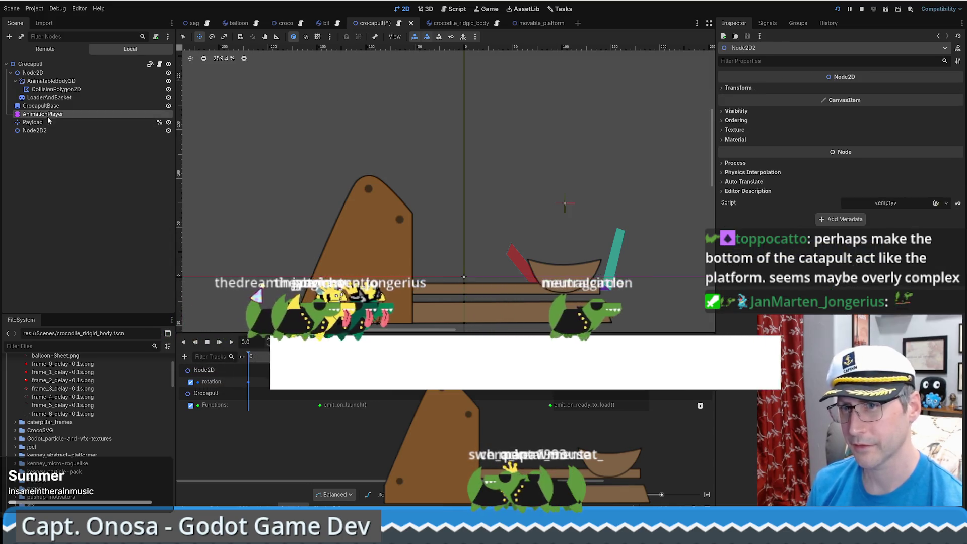
{"action": "left_click", "coordinate": [44, 133]}
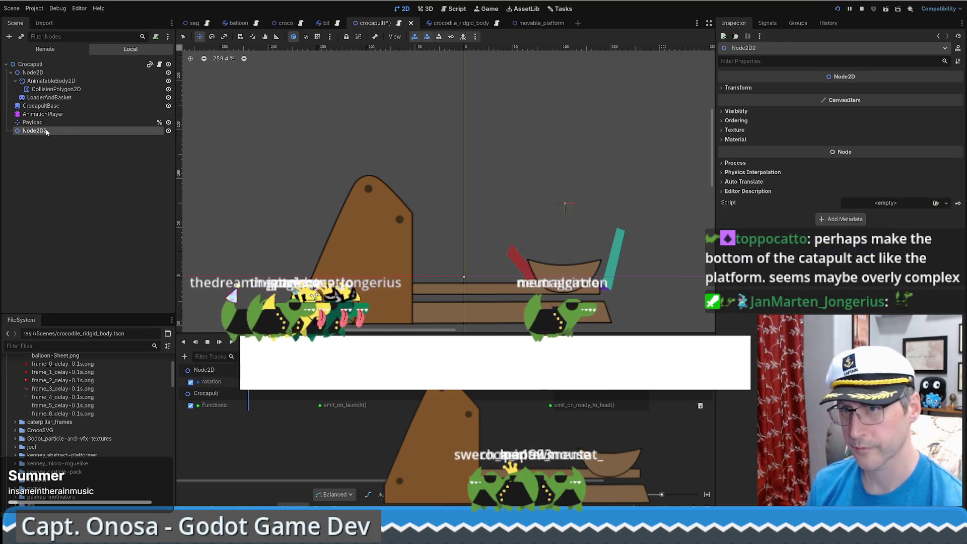
{"action": "right_click", "coordinate": [51, 133]}
{"action": "left_click", "coordinate": [87, 320]}
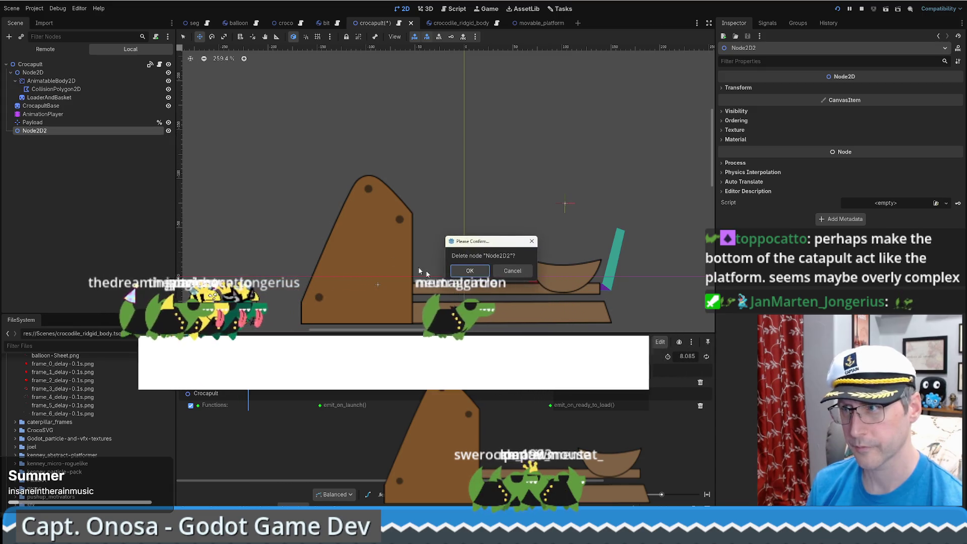
{"action": "key", "text": "Return"}
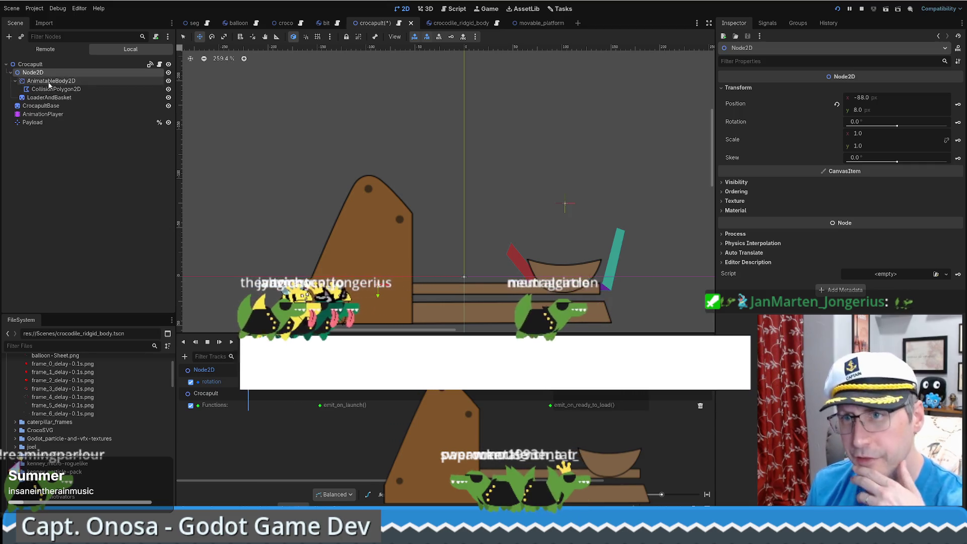
Place LoaderAndBasket under AnimatableBody2D, above CollisionPolygon2D.
{"action": "left_click", "coordinate": [49, 82]}
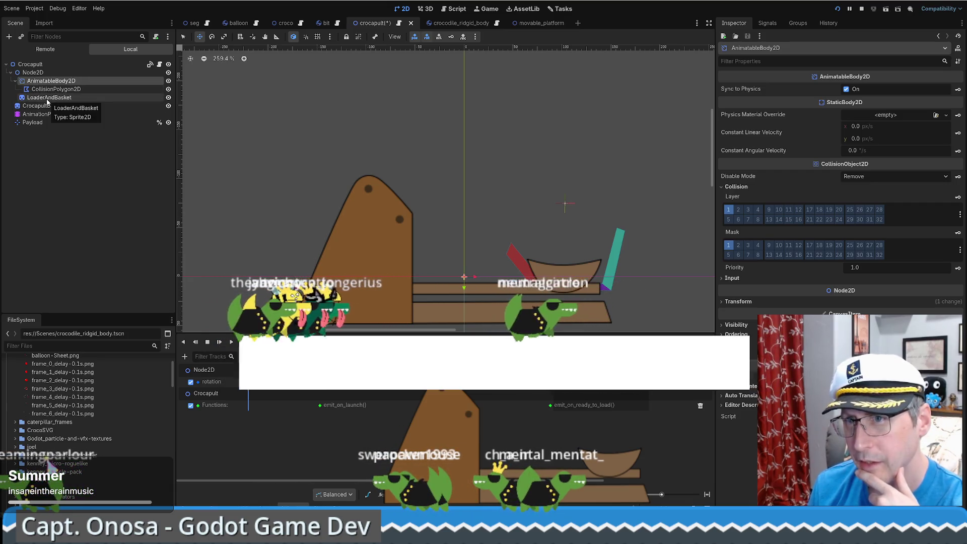
{"action": "left_click", "coordinate": [46, 98]}
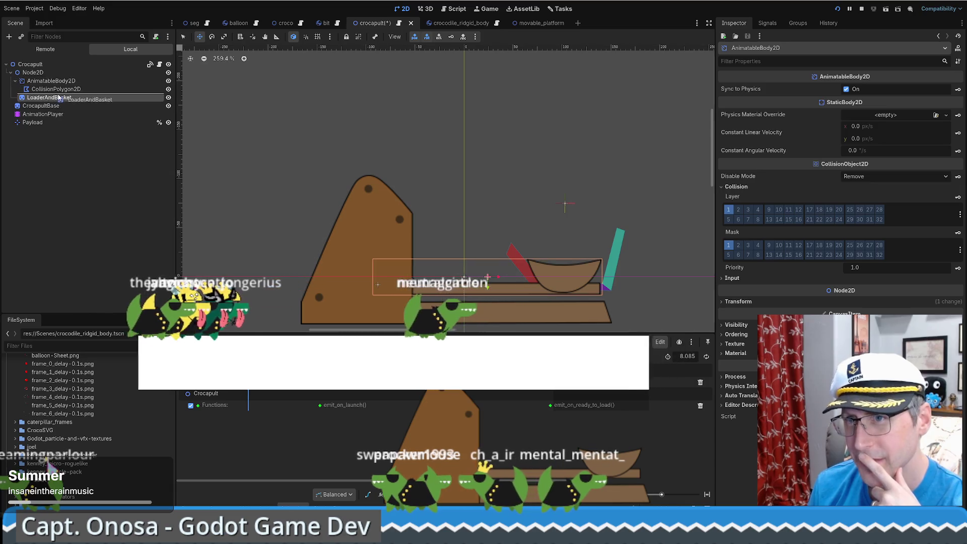
{"action": "left_click_drag", "start_coordinate": [59, 96], "coordinate": [60, 91]}
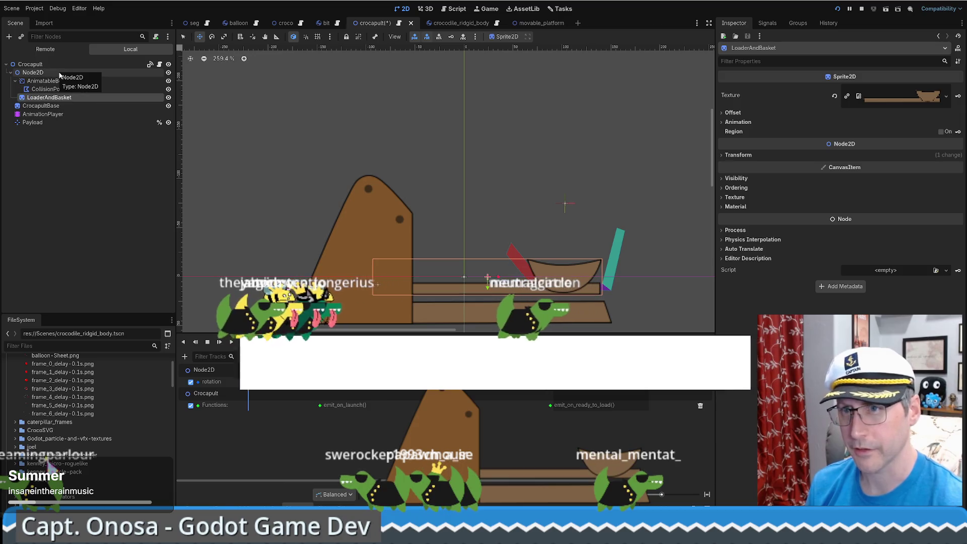
{"action": "key", "text": "ctrl+z"}
{"action": "left_click", "coordinate": [545, 24]}
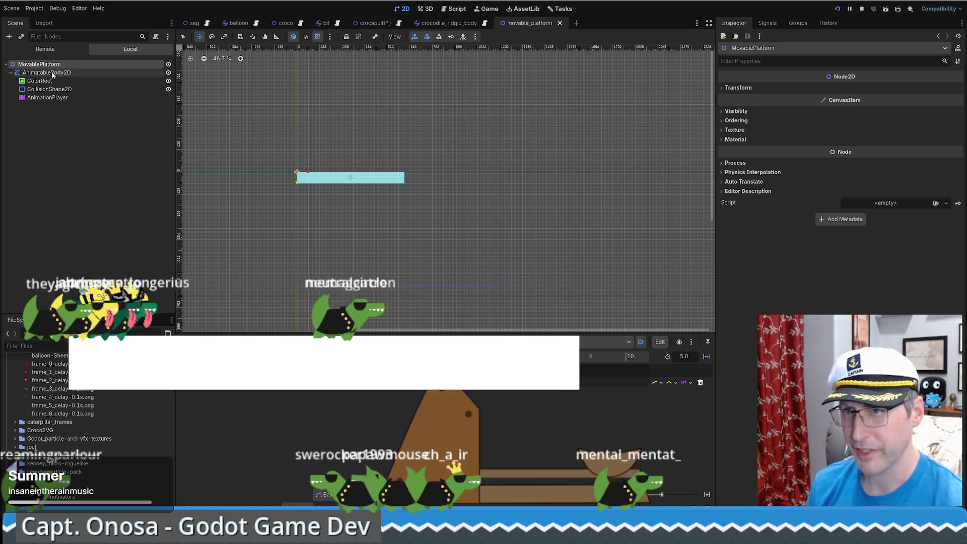
{"action": "left_click", "coordinate": [472, 23]}
{"action": "key", "text": "ctrl+shift+Tab"}
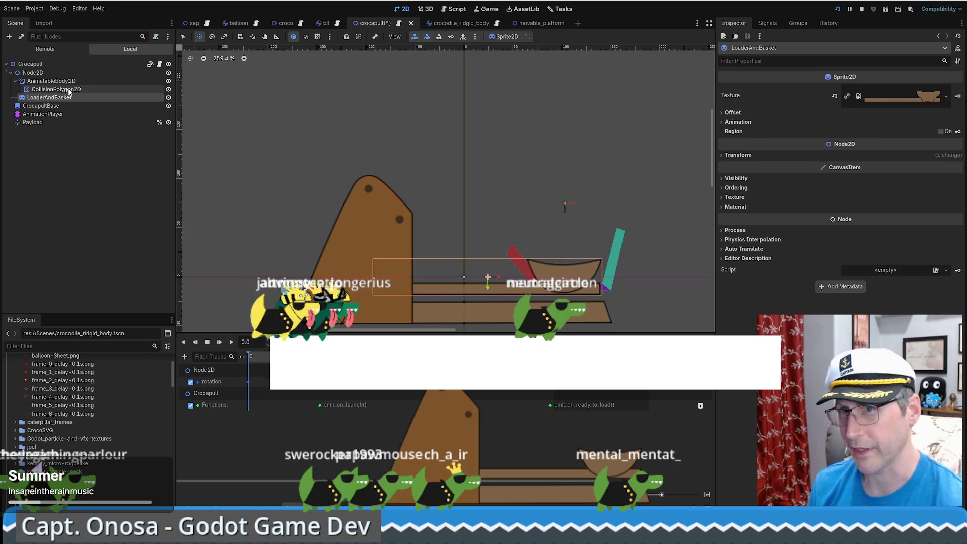
{"action": "left_click_drag", "start_coordinate": [49, 86], "coordinate": [63, 88]}
{"action": "left_click", "coordinate": [55, 81]}
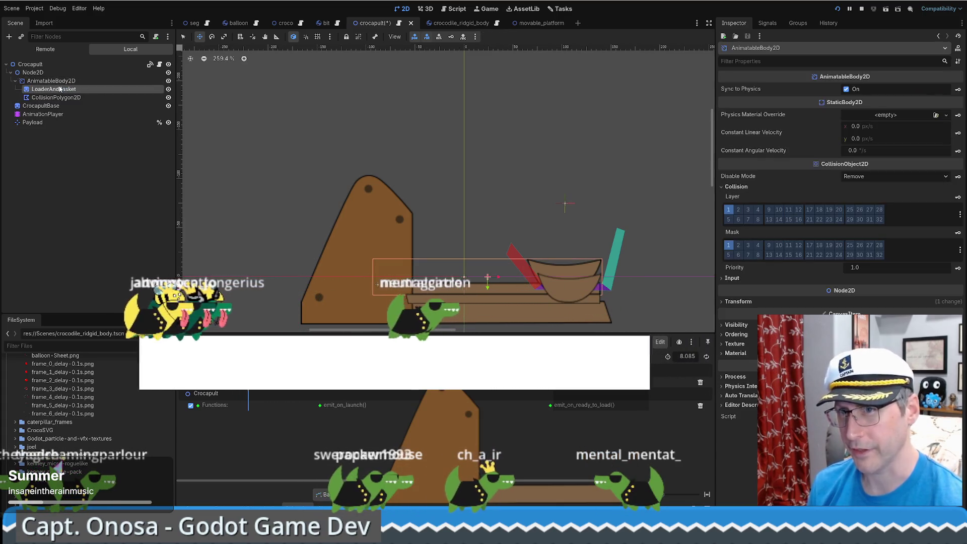
{"action": "left_click", "coordinate": [58, 88]}
{"action": "left_click", "coordinate": [60, 83]}
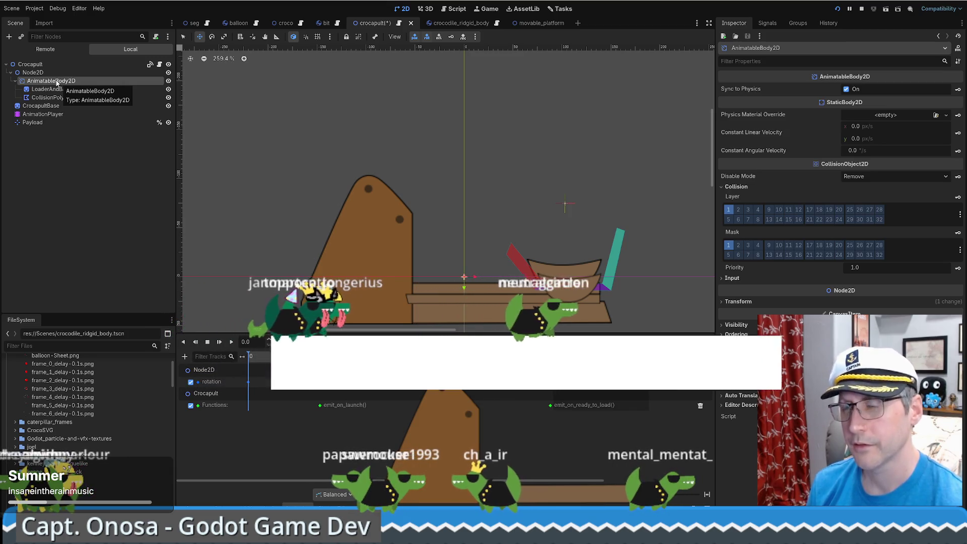
Scrub the launch animation to check the arm, then save the crocapult scene.
{"action": "left_click", "coordinate": [362, 356]}
{"action": "left_click", "coordinate": [248, 356]}
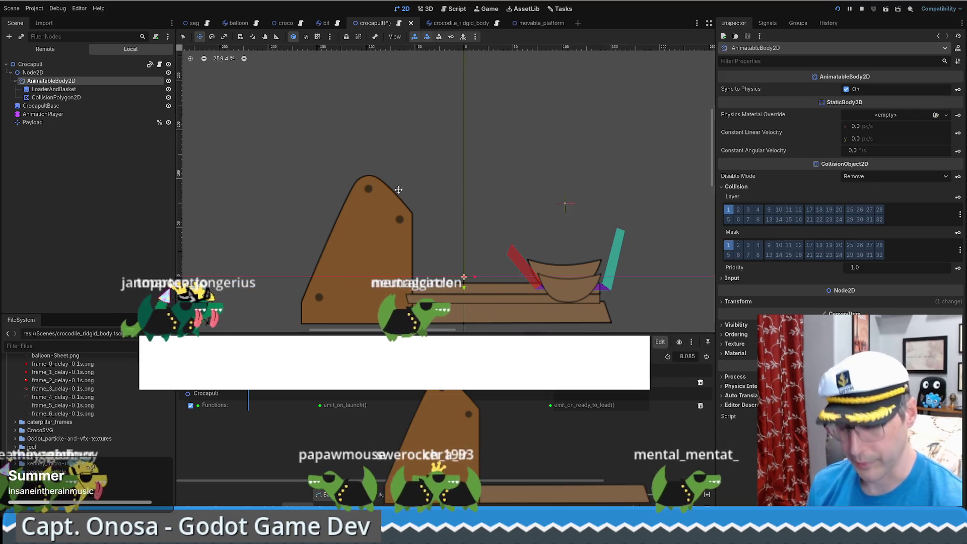
{"action": "key", "text": "ctrl+s"}
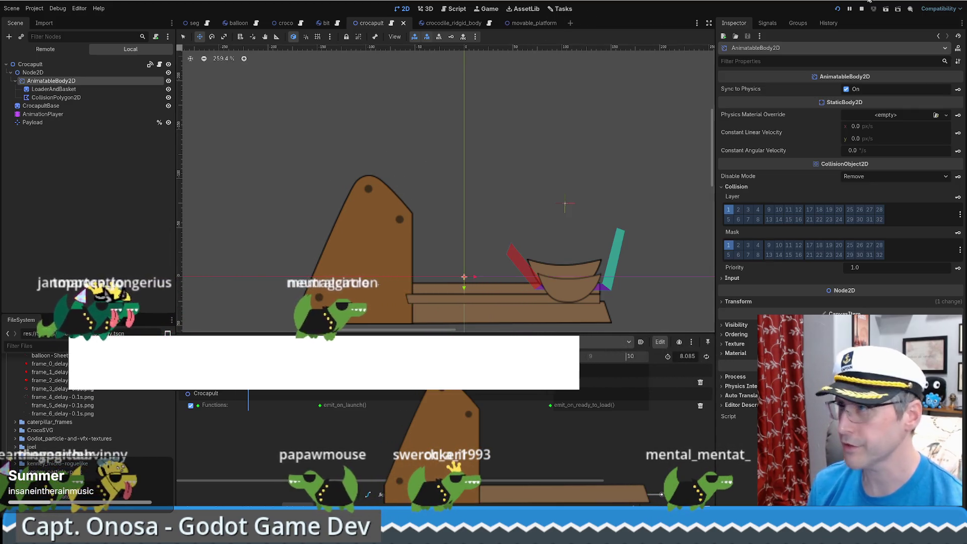
{"action": "left_click", "coordinate": [861, 9]}
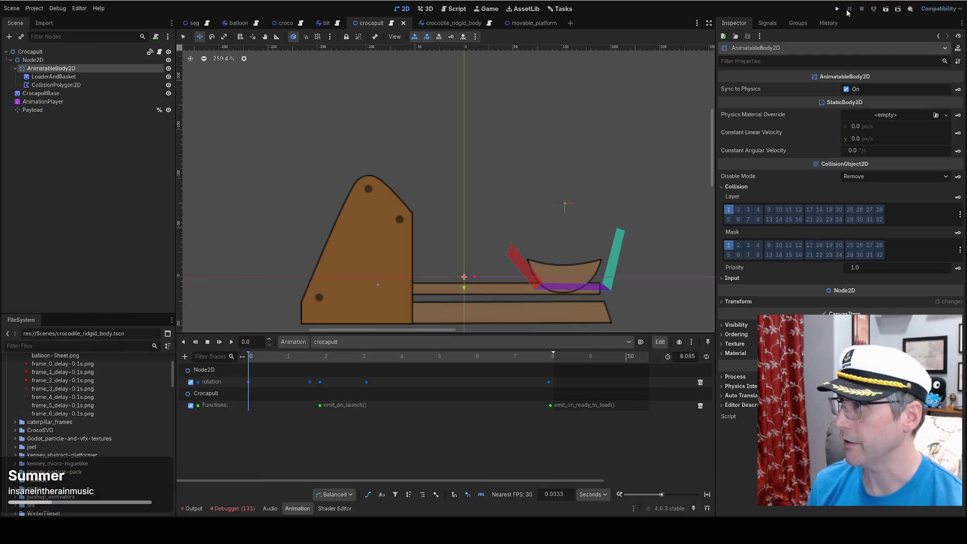
Run the project to test the restructured crocapult, then stop it and return to the editor.
{"action": "left_click", "coordinate": [837, 9]}
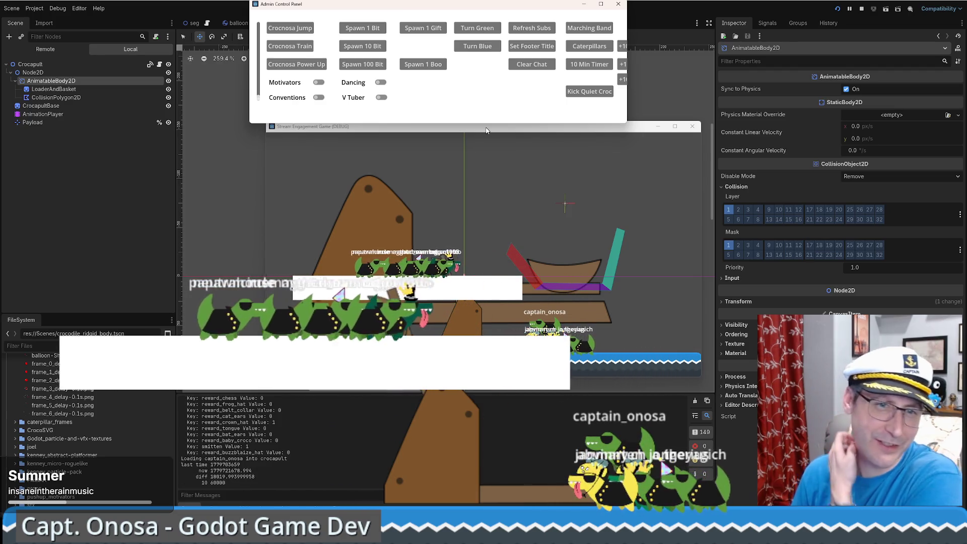
{"action": "left_click", "coordinate": [692, 126]}
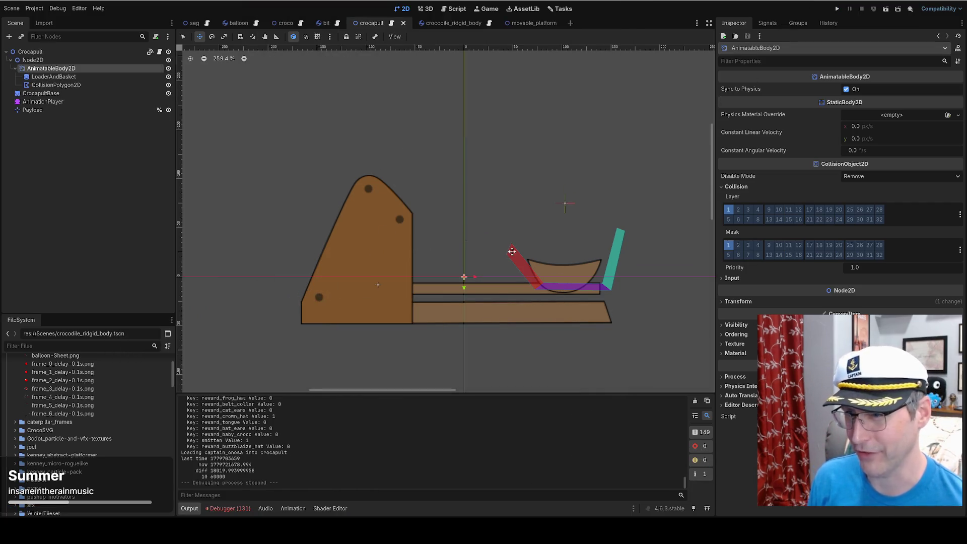
Review the Node2D rotation keyframes and scrub the arm's swing between 0.45 and 1.64 s.
{"action": "left_click", "coordinate": [44, 102]}
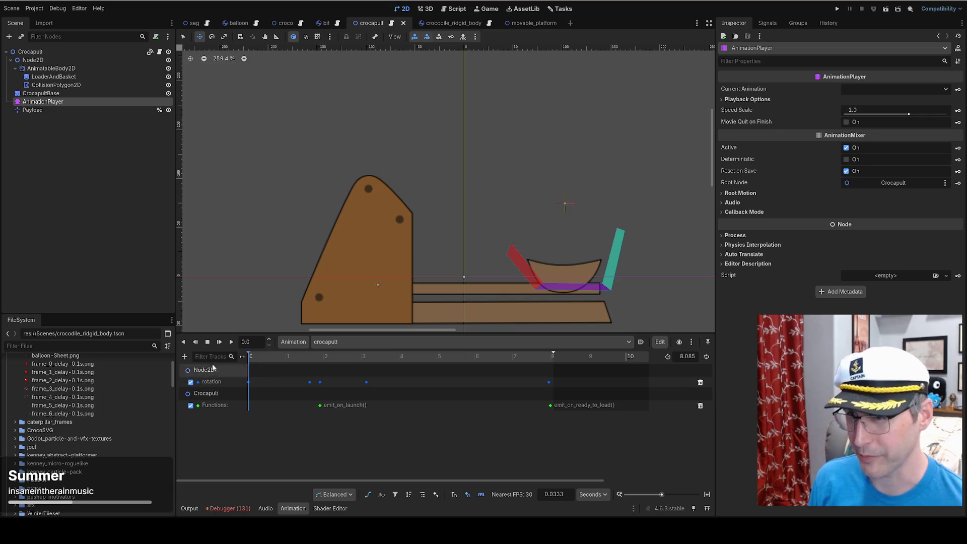
{"action": "left_click", "coordinate": [58, 69]}
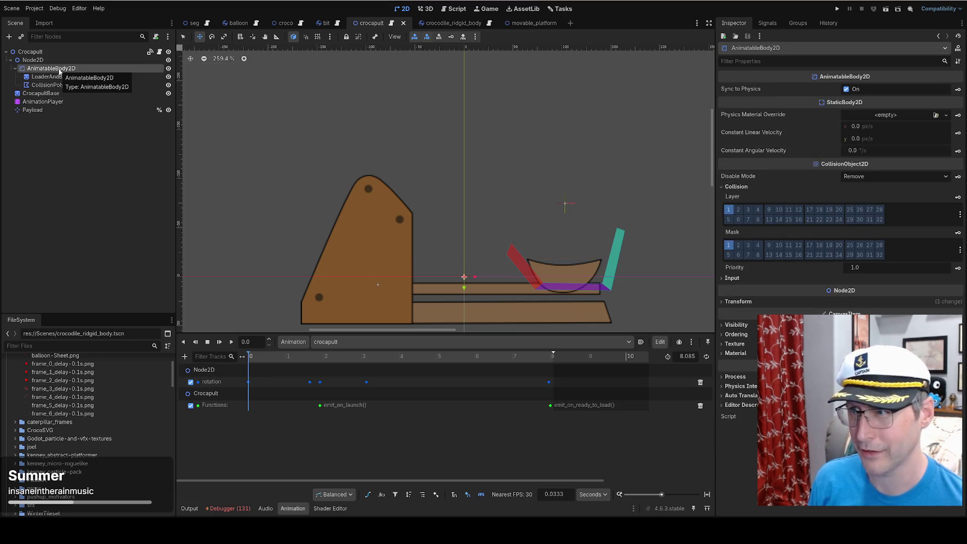
{"action": "left_click", "coordinate": [54, 60]}
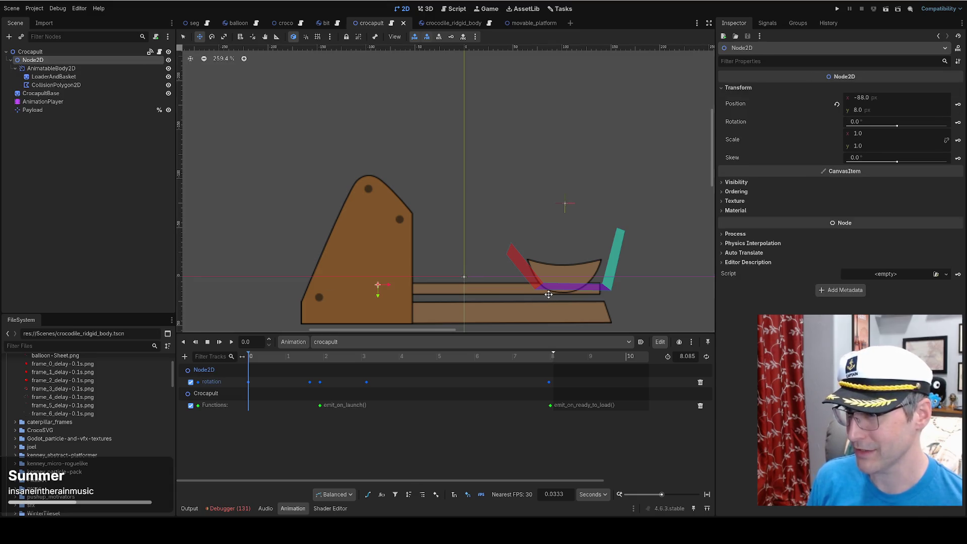
{"action": "left_click", "coordinate": [309, 356]}
{"action": "left_click", "coordinate": [310, 382]}
{"action": "left_click", "coordinate": [311, 359]}
{"action": "mouse_move", "coordinate": [311, 358]}
{"action": "left_mouse_down"}
{"action": "mouse_move", "coordinate": [268, 359]}
{"action": "mouse_move", "coordinate": [306, 359]}
{"action": "mouse_move", "coordinate": [310, 372]}
{"action": "left_mouse_up"}
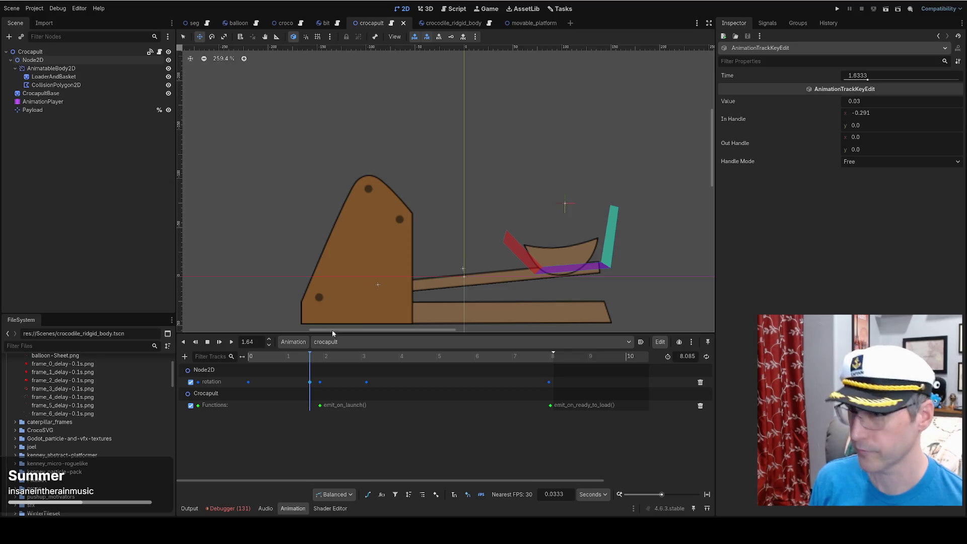
{"action": "left_click", "coordinate": [249, 360]}
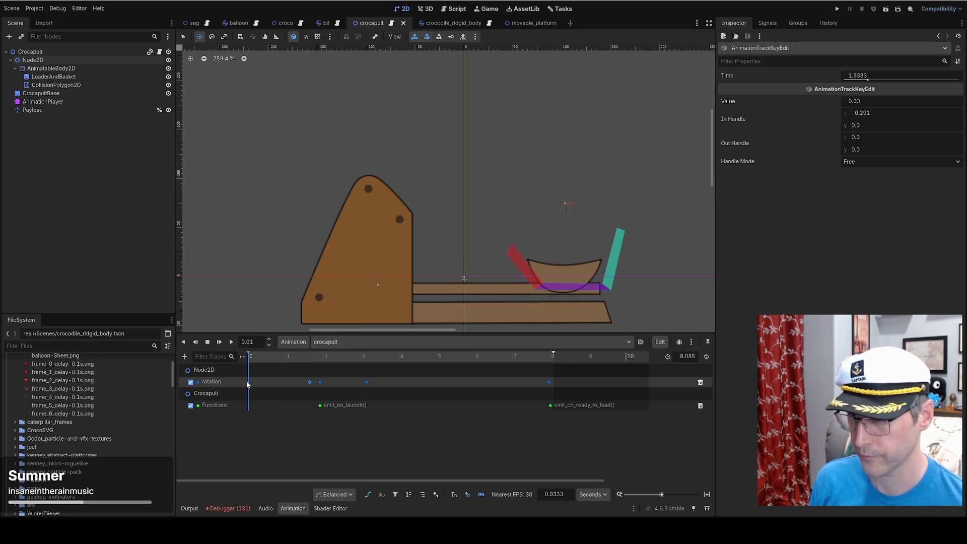
{"action": "left_click_drag", "start_coordinate": [271, 359], "coordinate": [322, 367]}
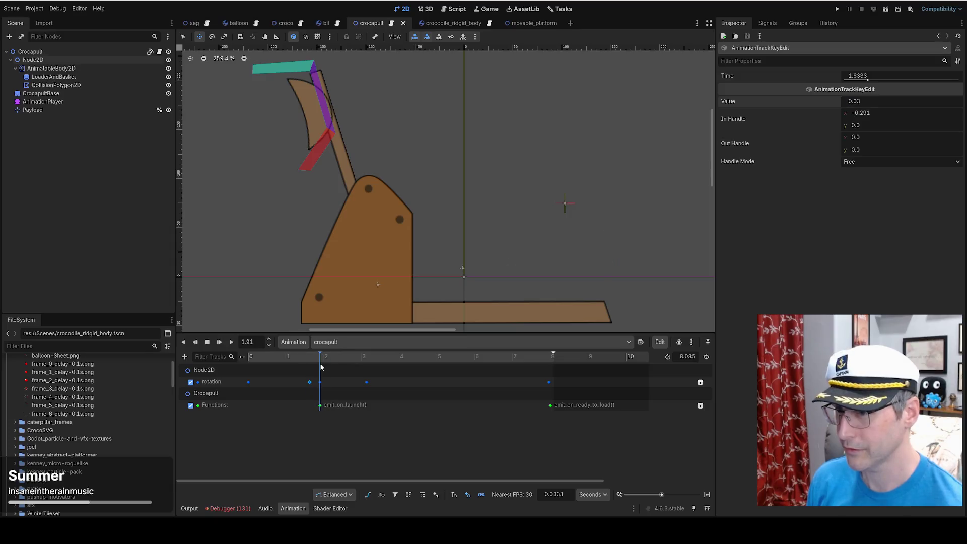
Delete the Node2D rotation track from the crocapult animation and rewind to 0 s.
{"action": "left_click", "coordinate": [321, 381]}
{"action": "left_click", "coordinate": [876, 101]}
{"action": "left_click", "coordinate": [367, 382]}
{"action": "left_click", "coordinate": [897, 101]}
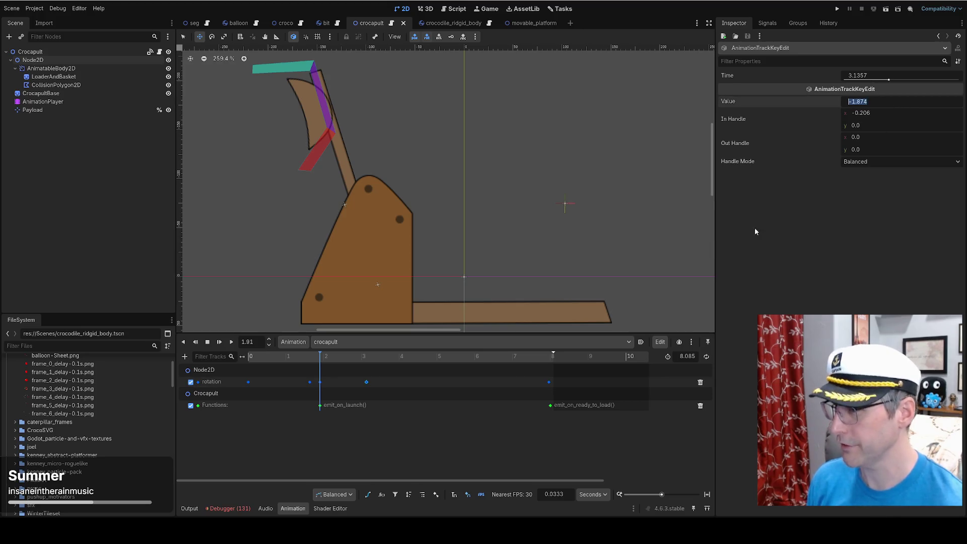
{"action": "left_click", "coordinate": [549, 382]}
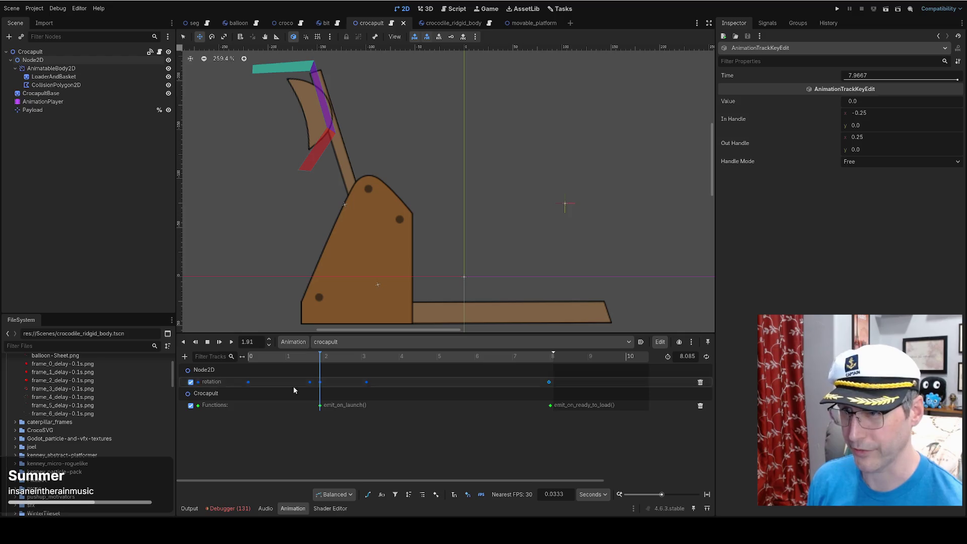
{"action": "left_click", "coordinate": [700, 382]}
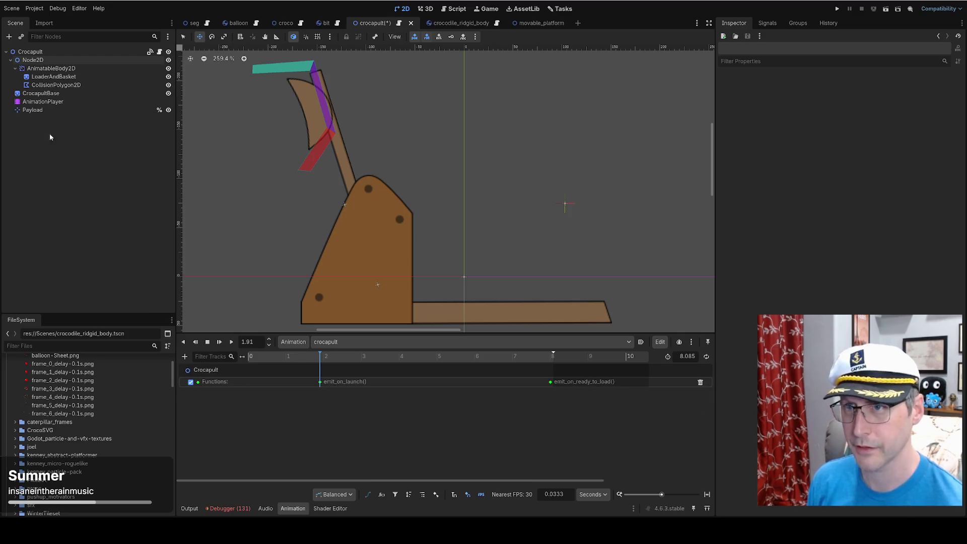
{"action": "left_click_drag", "start_coordinate": [320, 357], "coordinate": [247, 356]}
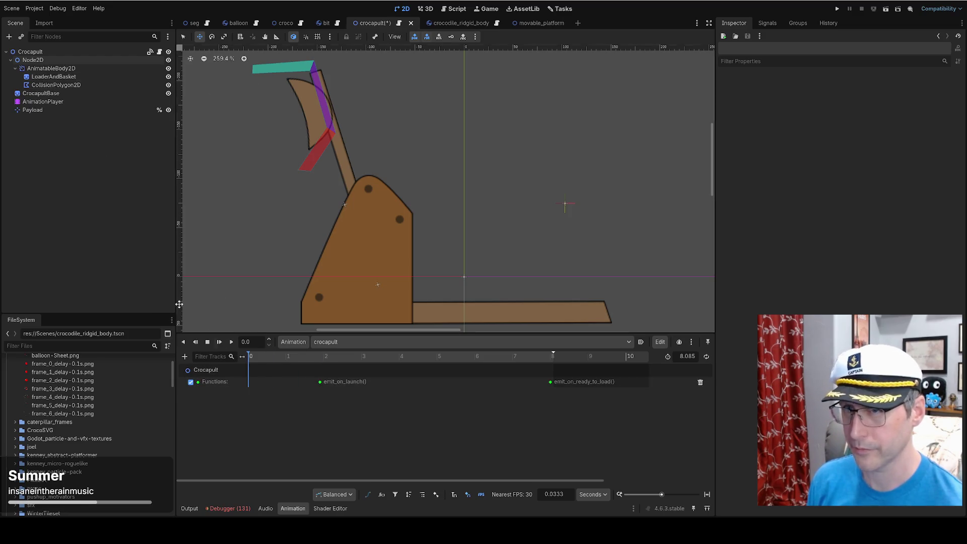
Reset Node2D's rotation to 0 and save the crocapult scene.
{"action": "left_click", "coordinate": [60, 60]}
{"action": "left_click", "coordinate": [885, 123]}
{"action": "type", "text": "0"}
{"action": "key", "text": "Return"}
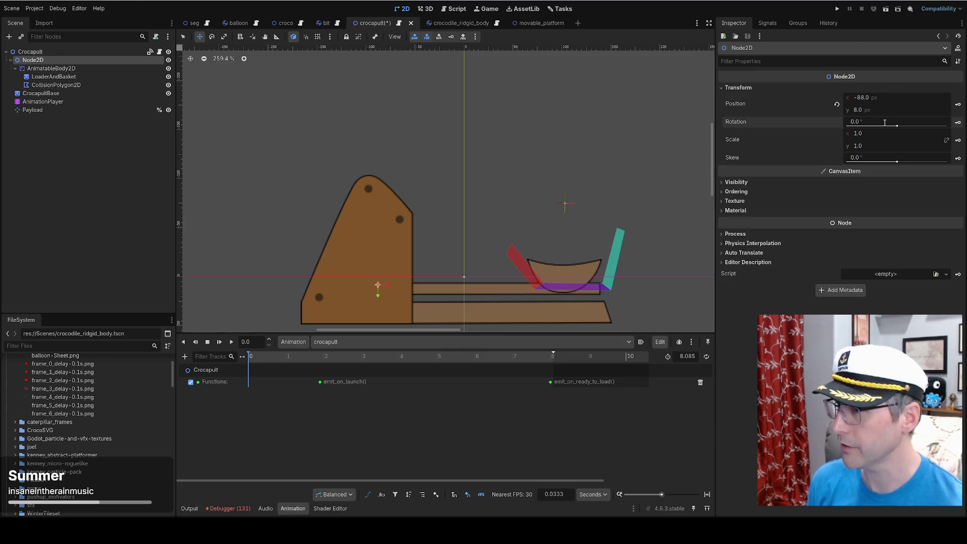
{"action": "left_click", "coordinate": [84, 174]}
{"action": "key", "text": "ctrl+s"}
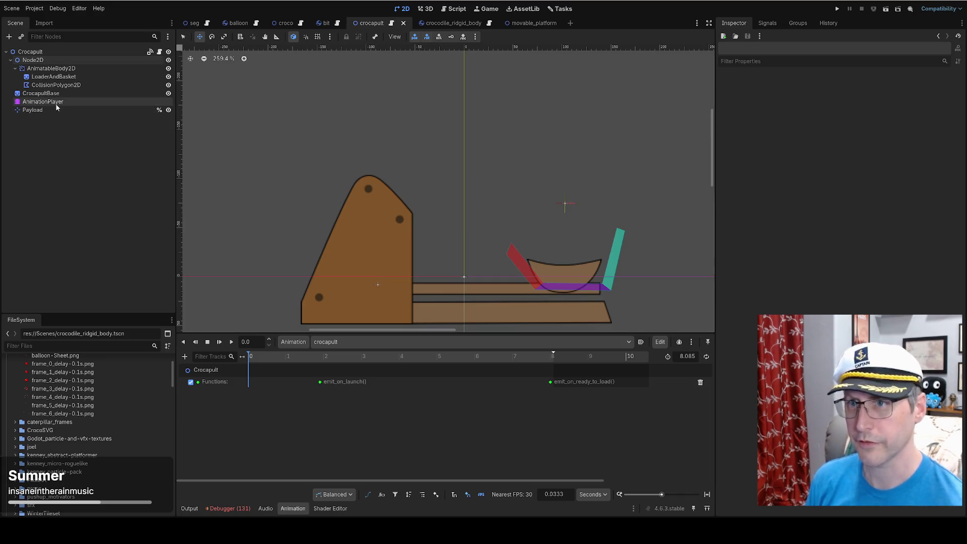
Delete the old AnimationPlayer and add a new AnimationPlayer as a child of Node2D.
{"action": "left_click", "coordinate": [43, 102]}
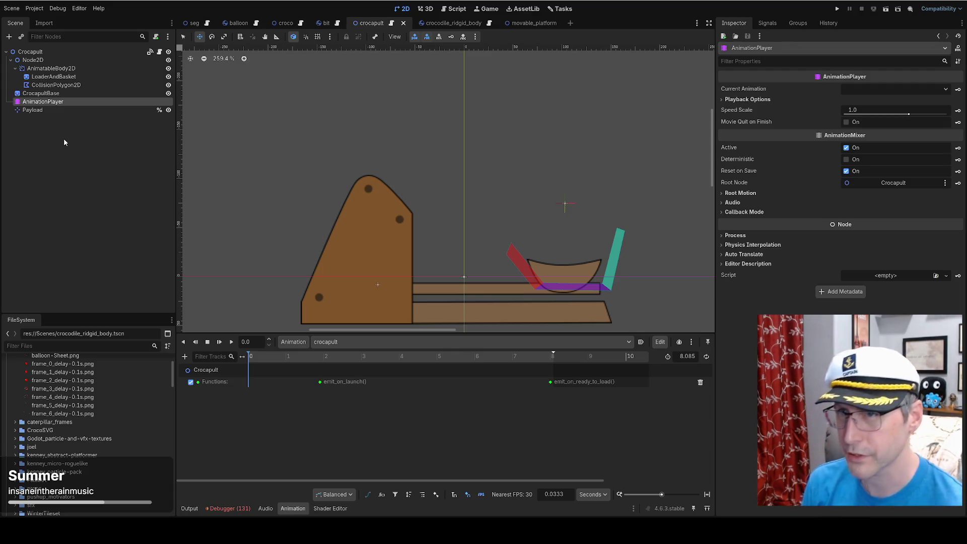
{"action": "key", "text": "Delete"}
{"action": "left_click", "coordinate": [460, 270]}
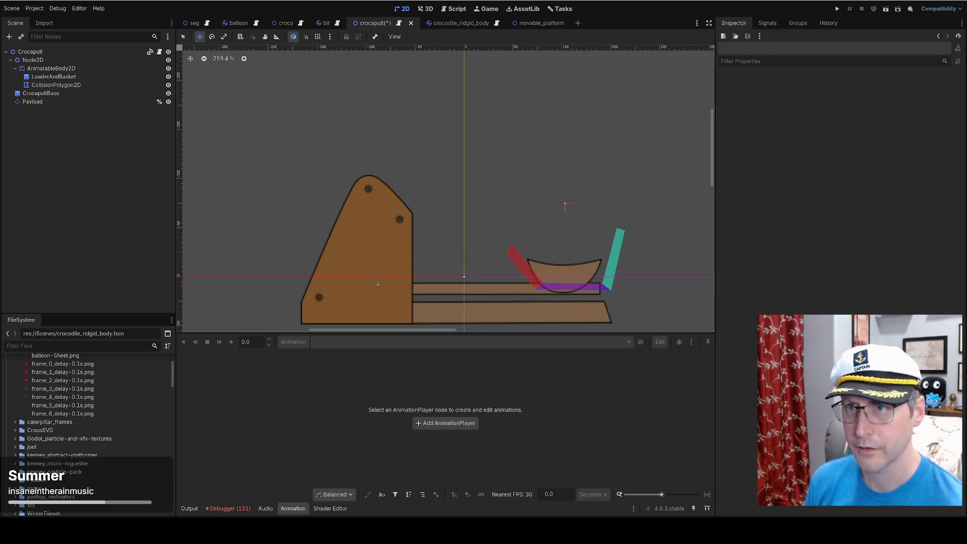
{"action": "left_click", "coordinate": [33, 60]}
{"action": "left_click", "coordinate": [9, 37]}
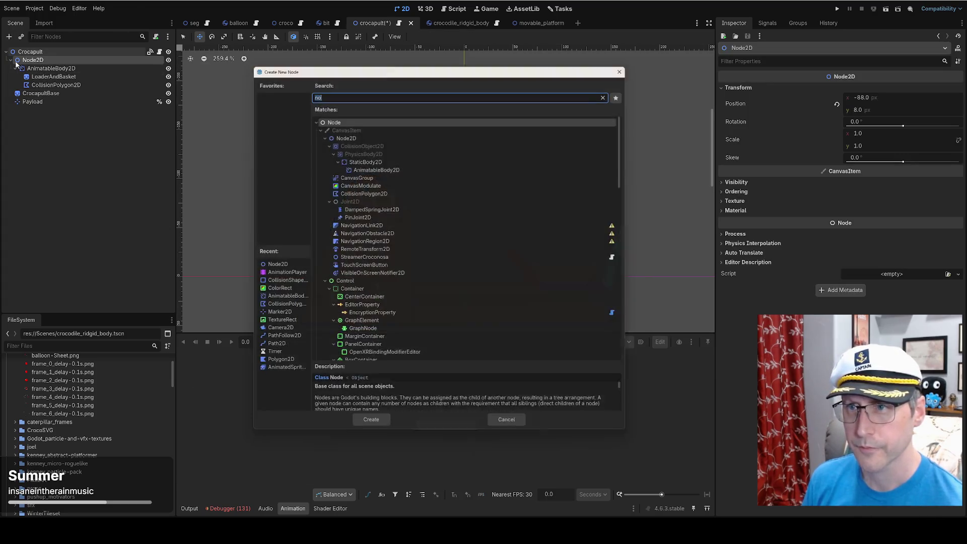
{"action": "type", "text": "anim"}
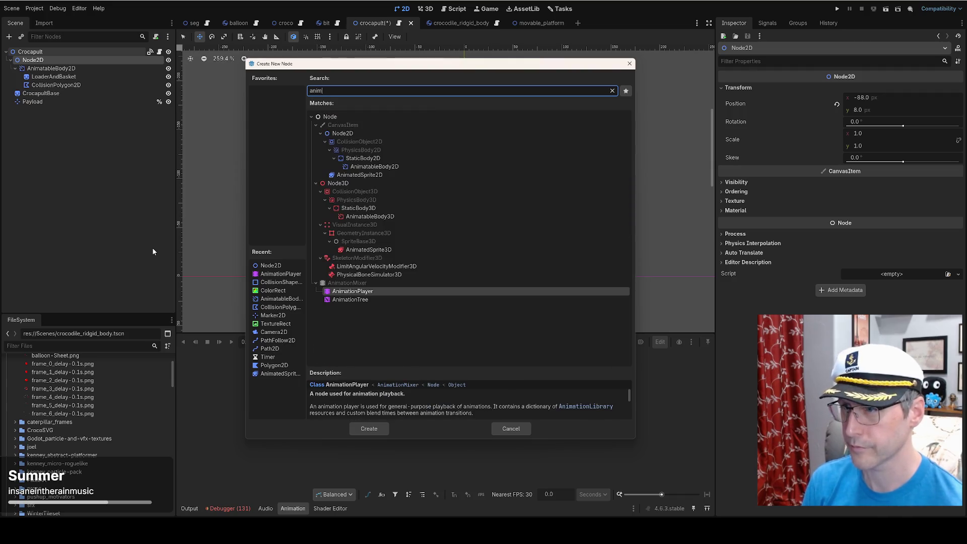
{"action": "key", "text": "Return"}
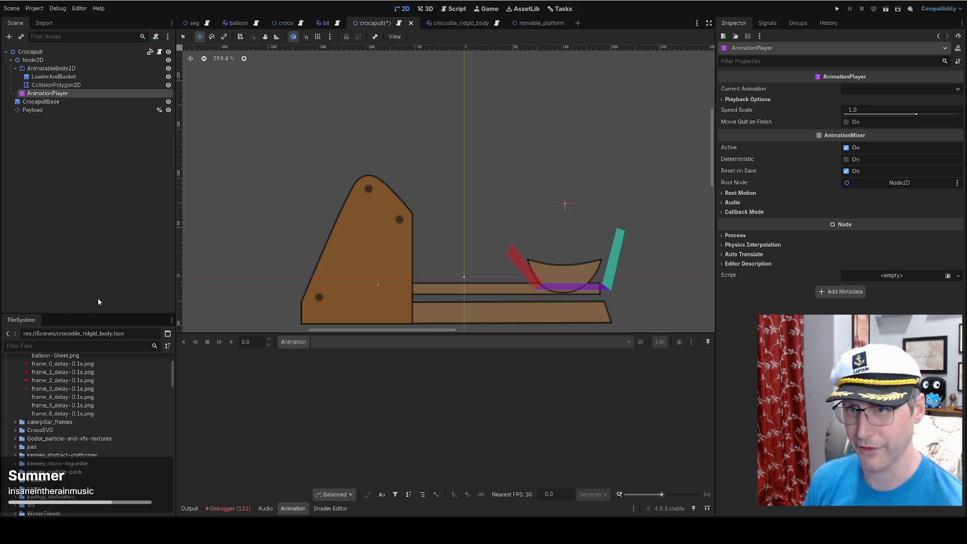
{"action": "left_click", "coordinate": [294, 344]}
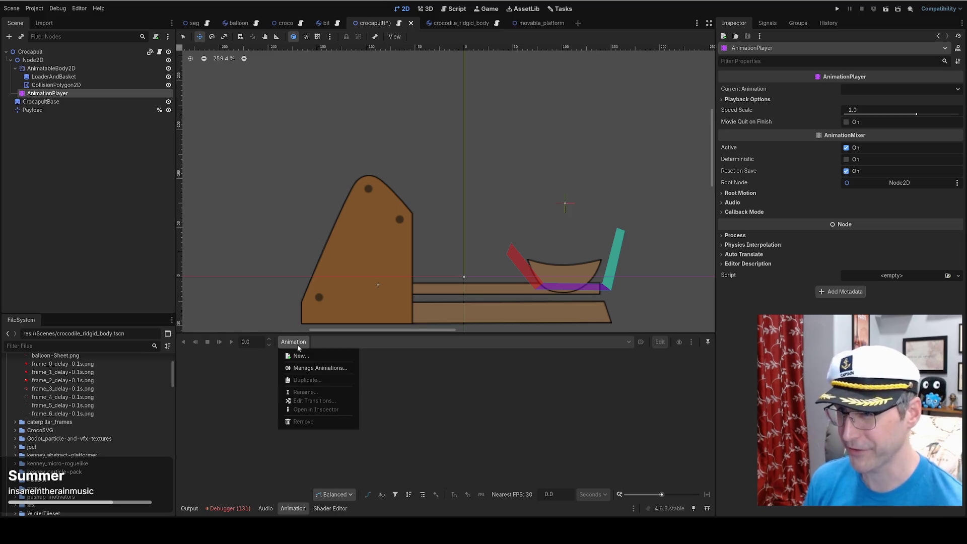
Create a new animation named 'launch'.
{"action": "left_click", "coordinate": [303, 358]}
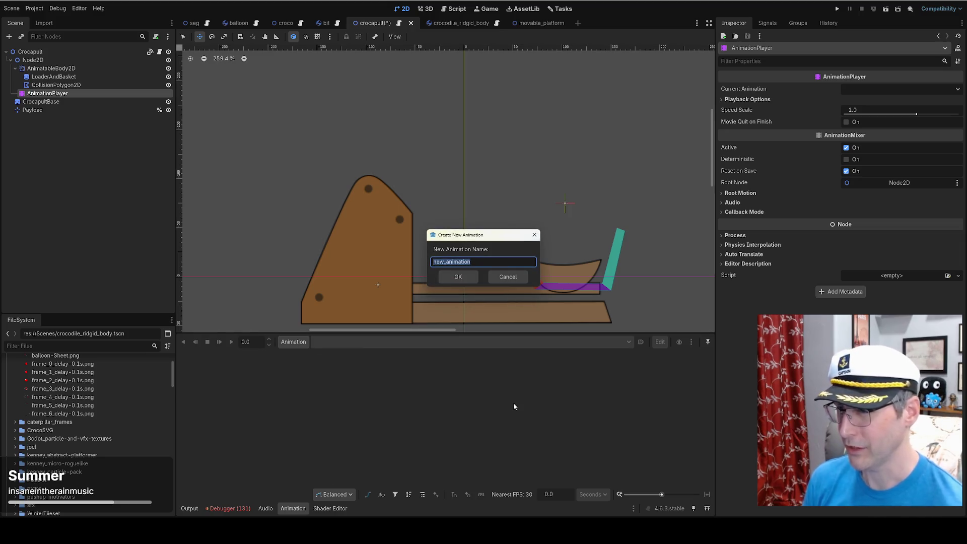
{"action": "type", "text": "launc"}
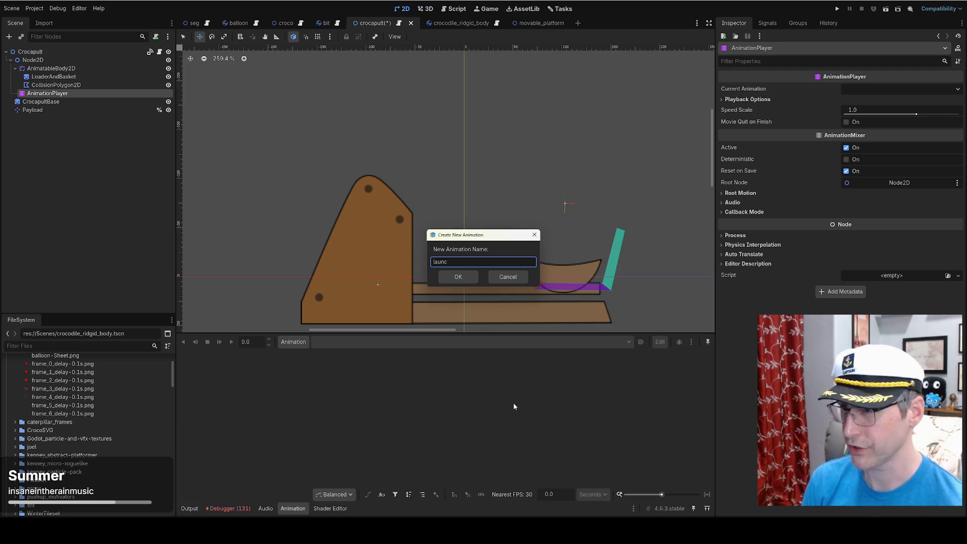
{"action": "type", "text": "hlaunch"}
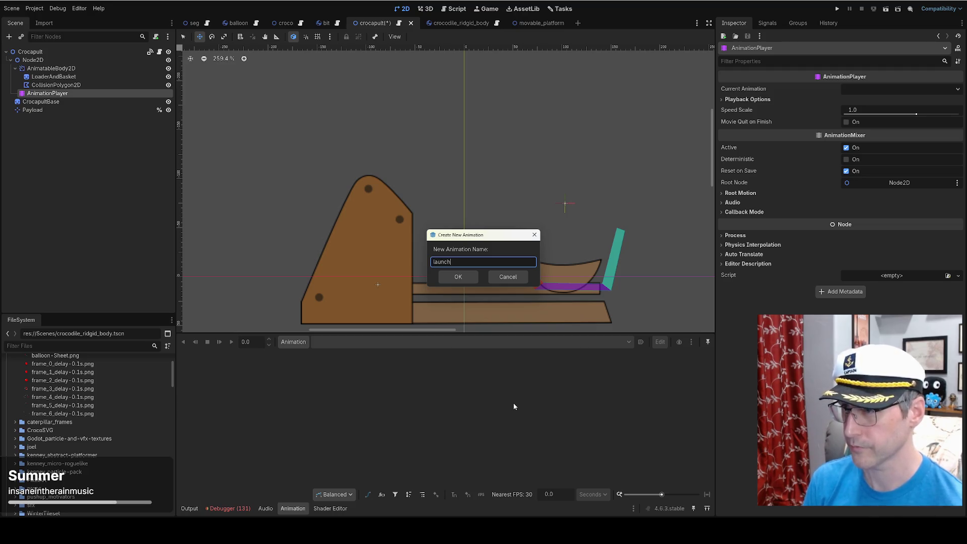
{"action": "key", "text": "Return"}
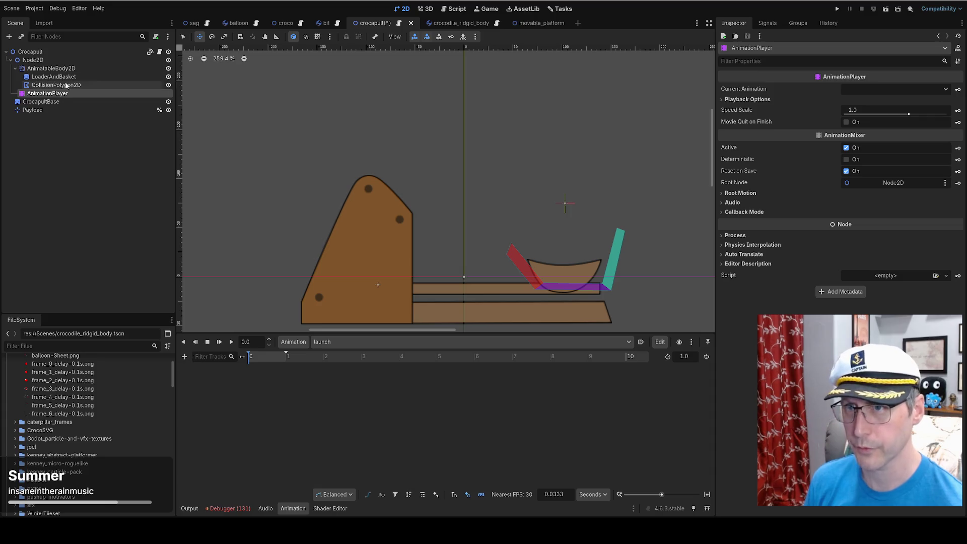
Add a property track animating Node2D's rotation to the launch animation.
{"action": "left_click", "coordinate": [184, 356]}
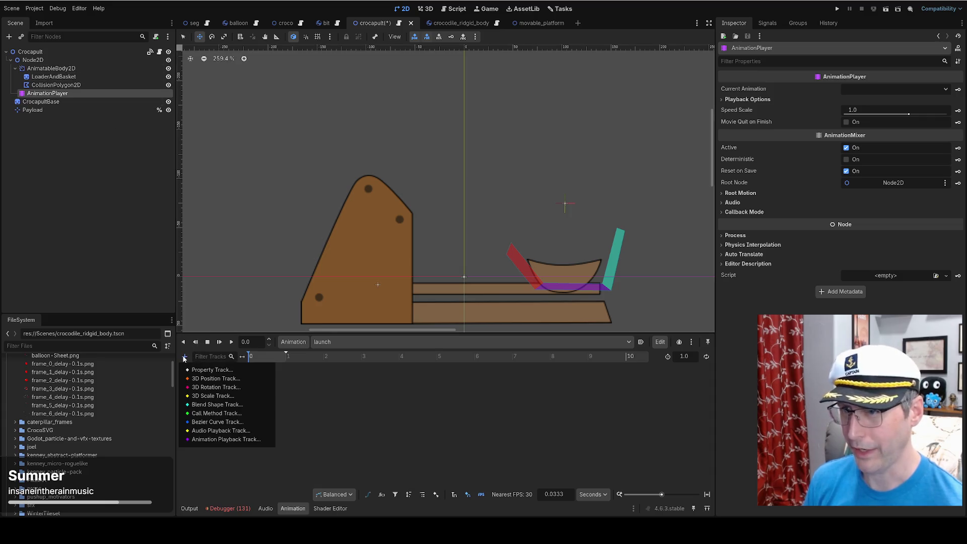
{"action": "left_click", "coordinate": [202, 370]}
{"action": "left_click", "coordinate": [464, 166]}
{"action": "left_click", "coordinate": [455, 387]}
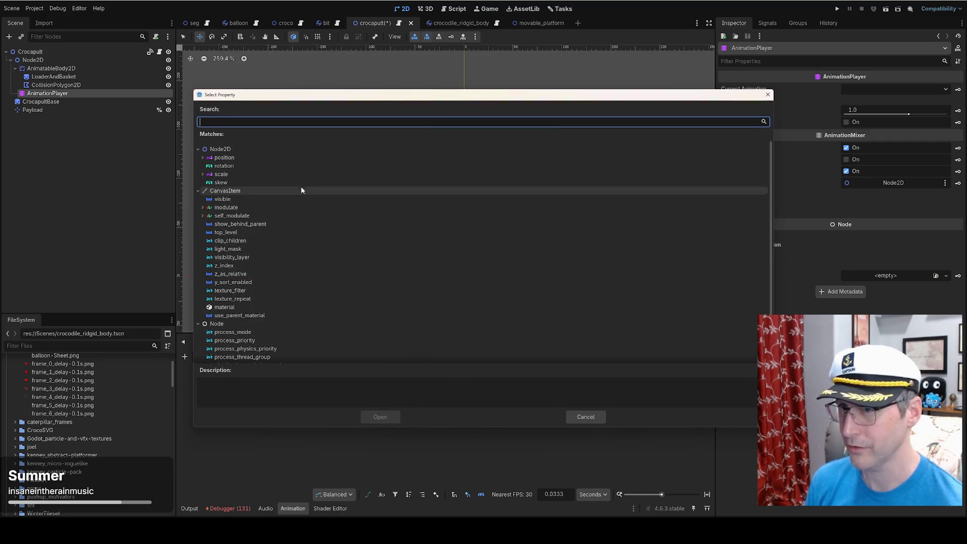
{"action": "left_click", "coordinate": [227, 158]}
{"action": "left_click", "coordinate": [224, 165]}
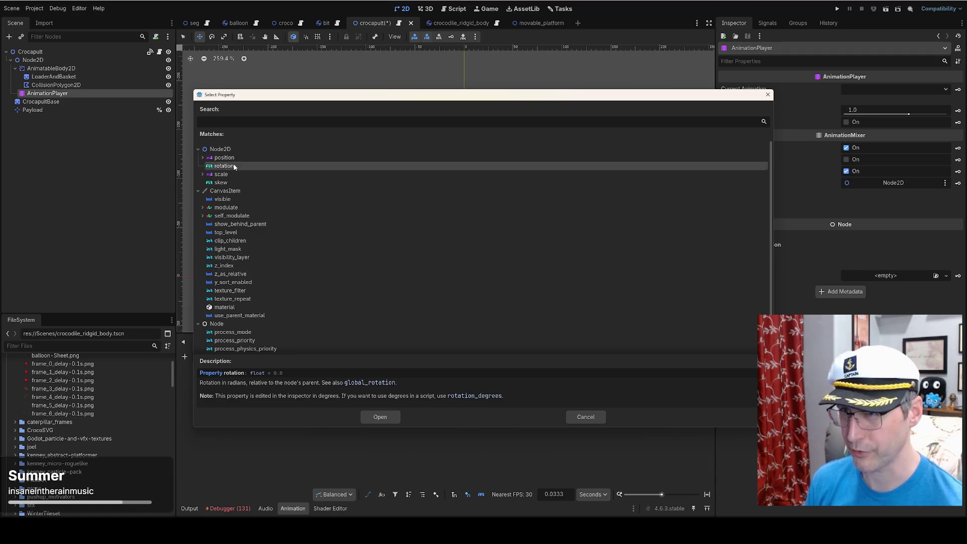
{"action": "left_click", "coordinate": [380, 417]}
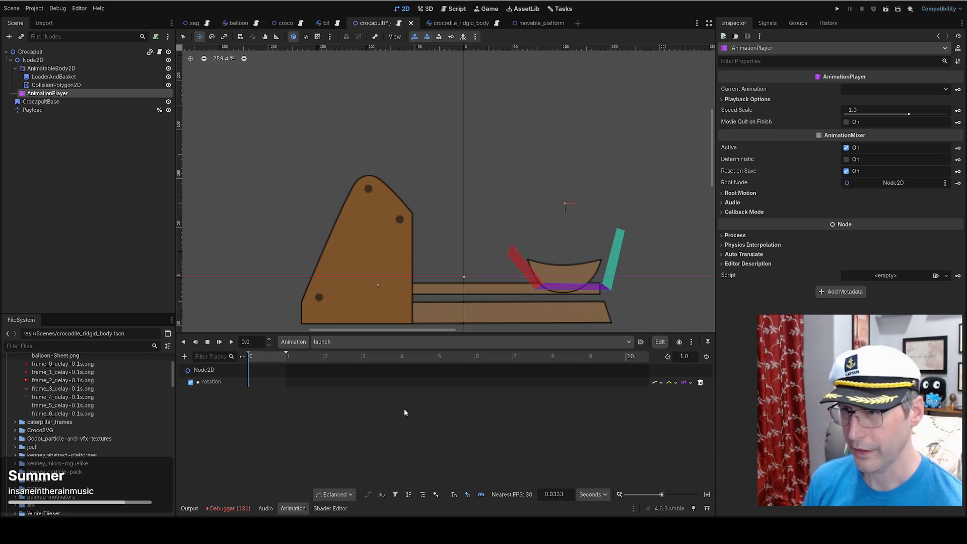
Lengthen the launch animation to about 10 s and key Node2D's rotation at the start.
{"action": "left_click_drag", "start_coordinate": [287, 351], "coordinate": [627, 366]}
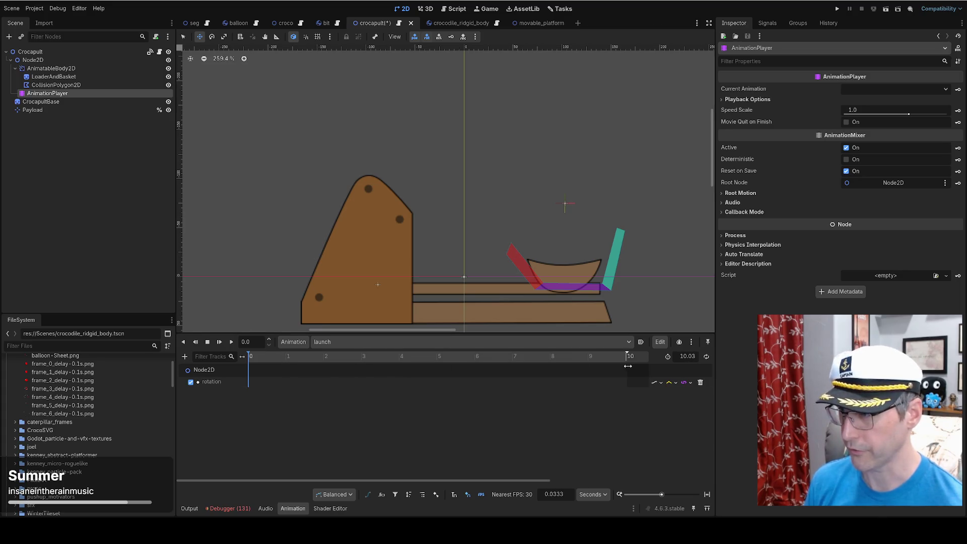
{"action": "left_click_drag", "start_coordinate": [290, 363], "coordinate": [244, 365]}
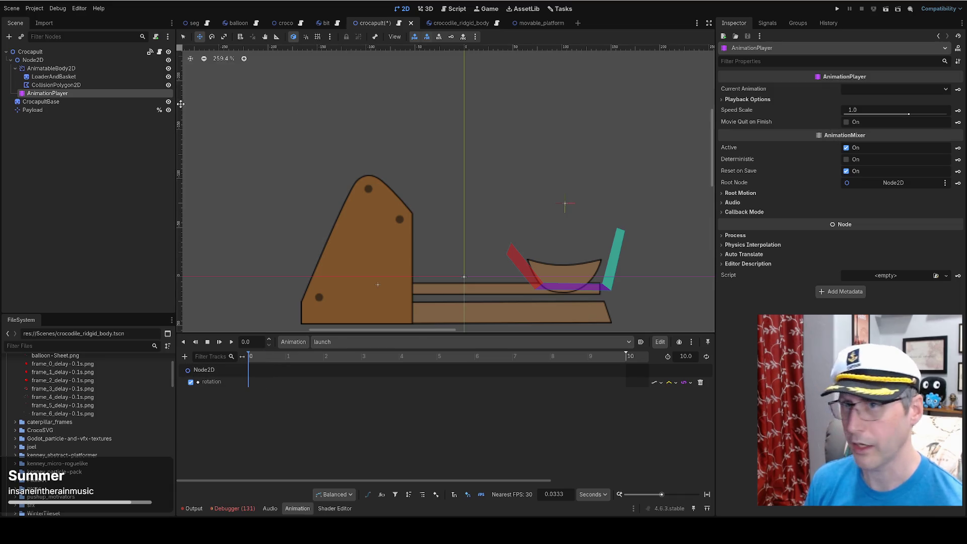
{"action": "left_click", "coordinate": [50, 60]}
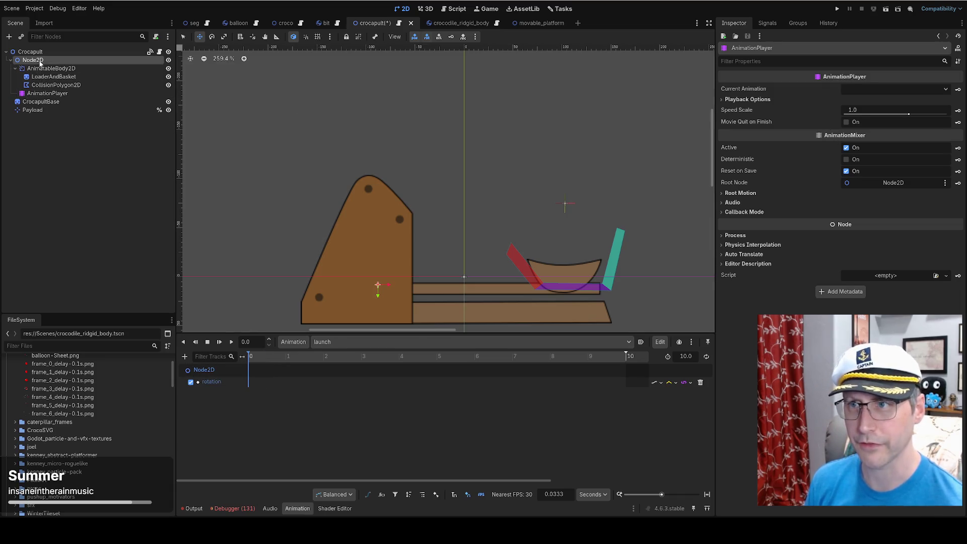
{"action": "left_click", "coordinate": [958, 123]}
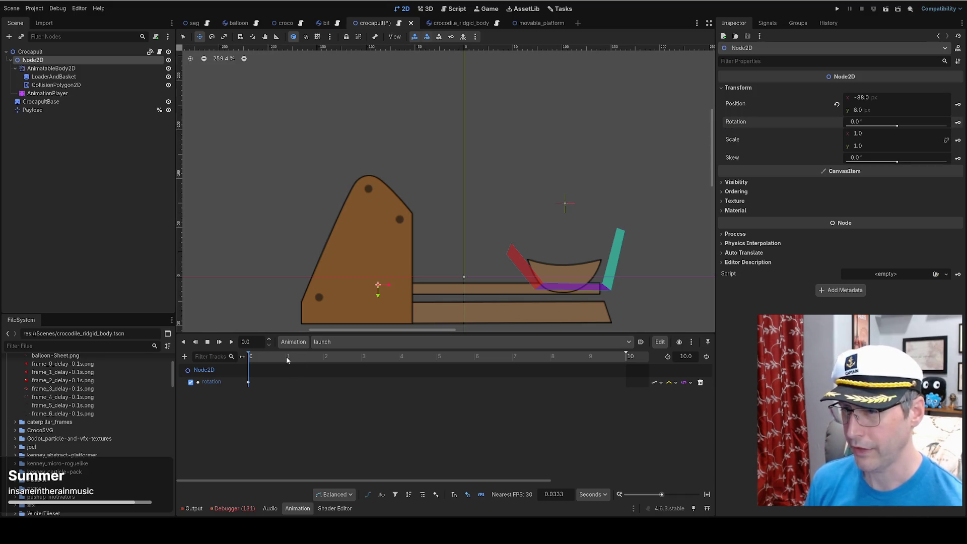
Key the arm tilted to 3° at 1.14 s, preview playback, then swing the arm to -105°.
{"action": "left_click_drag", "start_coordinate": [287, 360], "coordinate": [290, 360]}
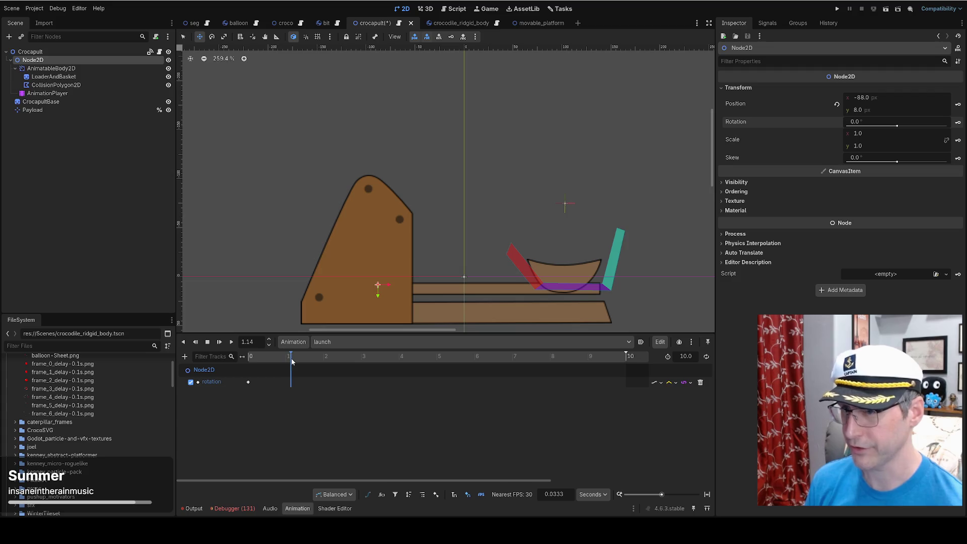
{"action": "left_click", "coordinate": [877, 122]}
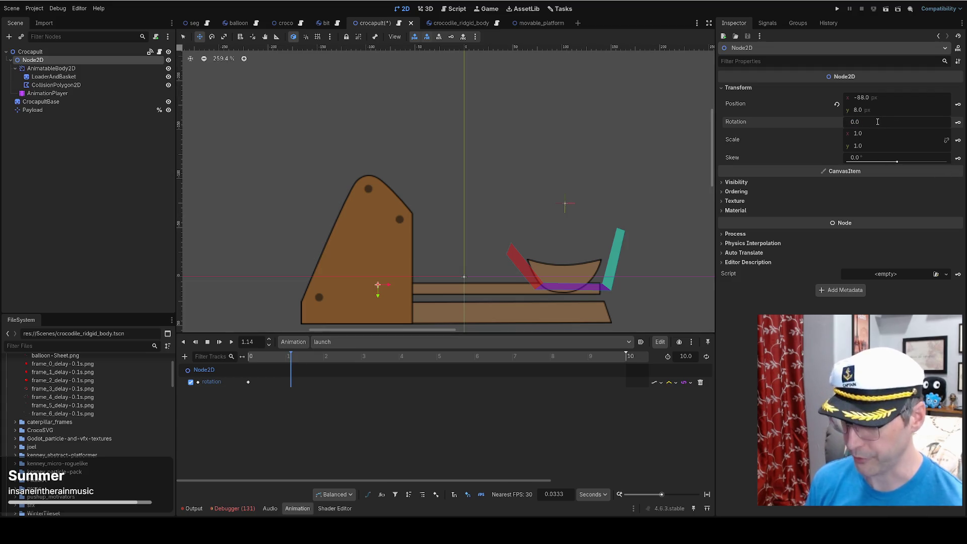
{"action": "type", "text": "0.003"}
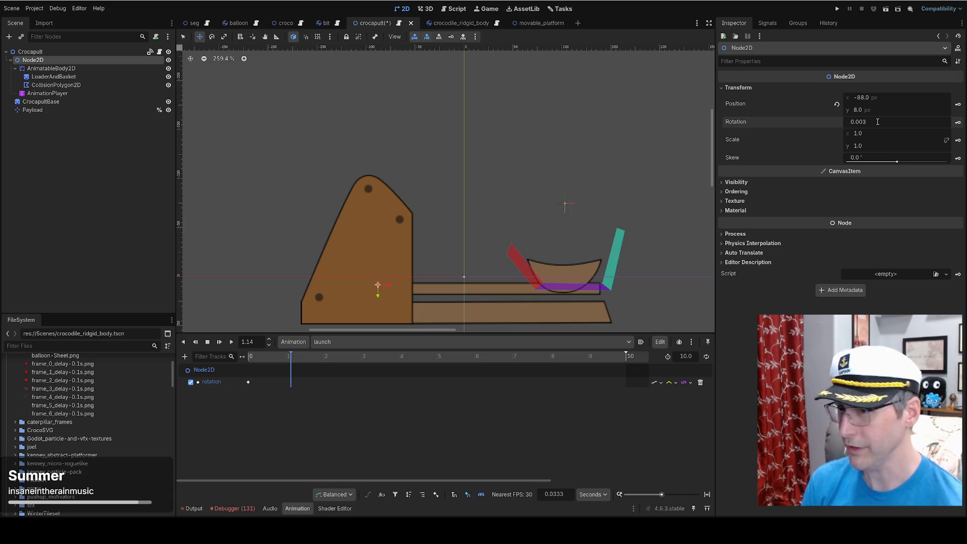
{"action": "key", "text": "Return"}
{"action": "left_click_drag", "start_coordinate": [877, 122], "coordinate": [902, 129]}
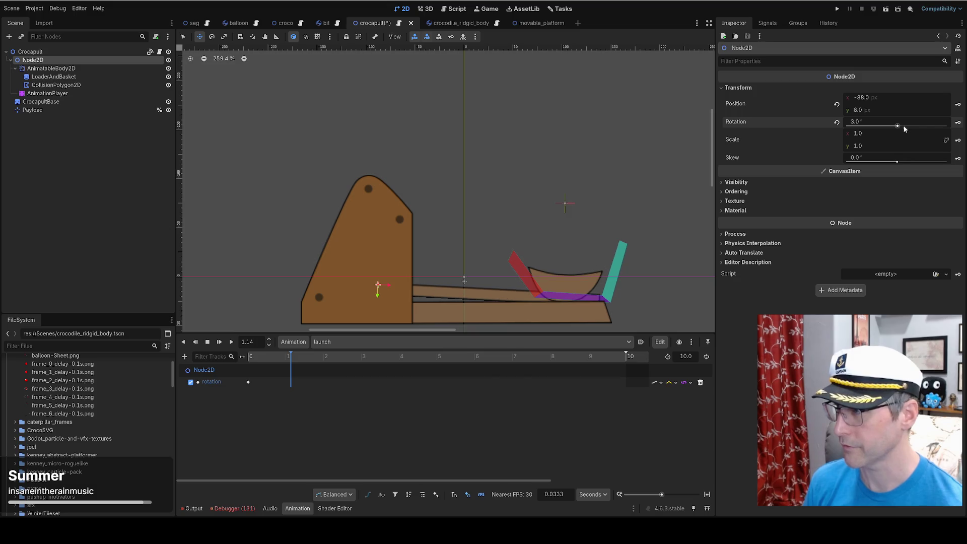
{"action": "left_click", "coordinate": [958, 123]}
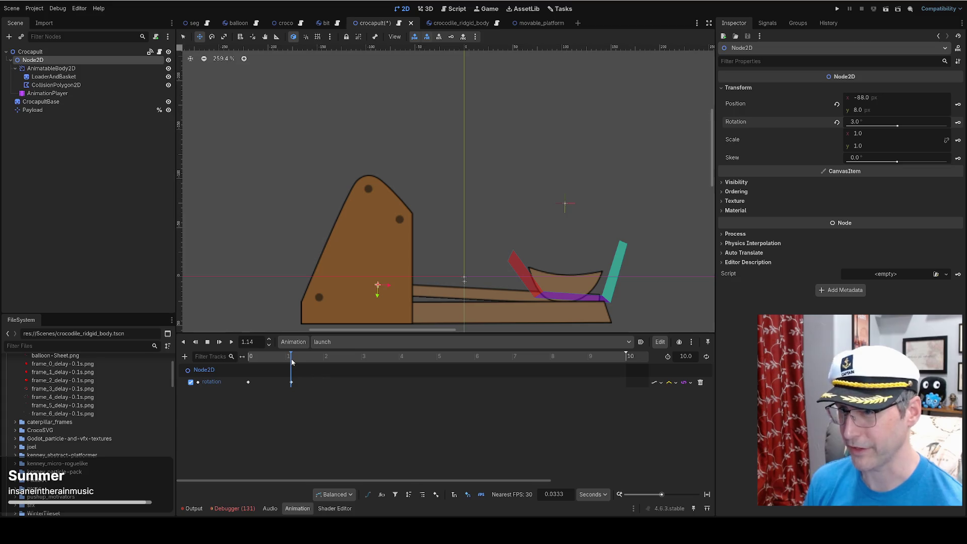
{"action": "key", "text": "shift+d"}
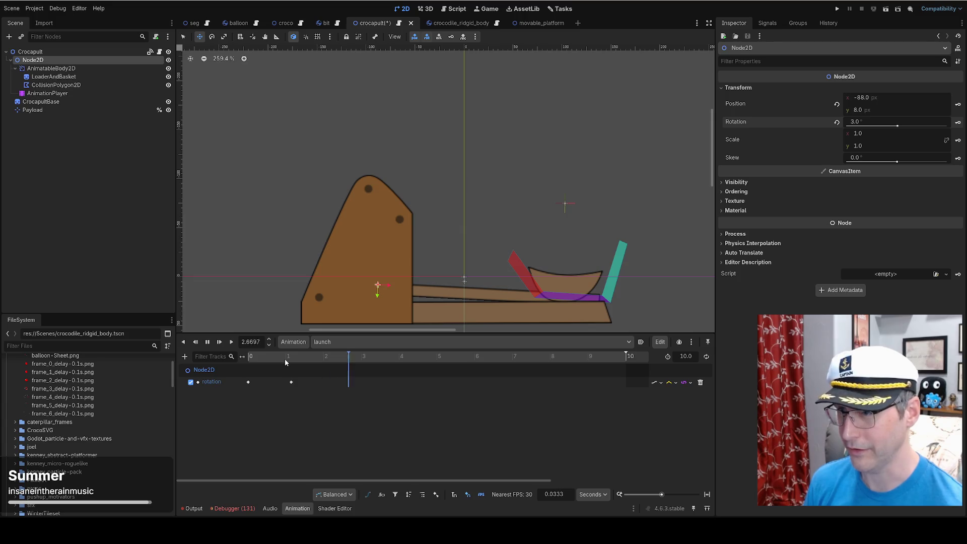
{"action": "mouse_move", "coordinate": [355, 360]}
{"action": "left_mouse_down"}
{"action": "mouse_move", "coordinate": [305, 361]}
{"action": "mouse_move", "coordinate": [340, 364]}
{"action": "left_mouse_up"}
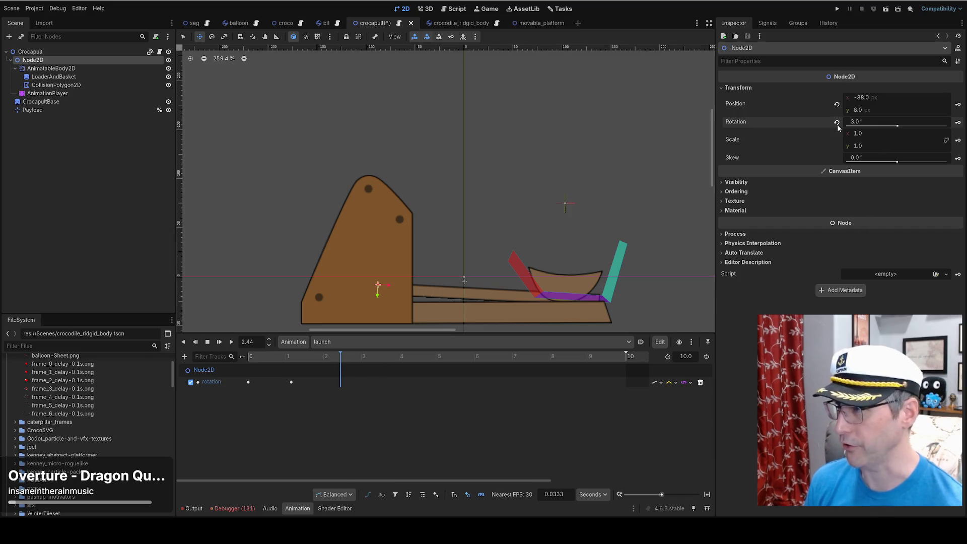
{"action": "left_click_drag", "start_coordinate": [860, 124], "coordinate": [824, 125]}
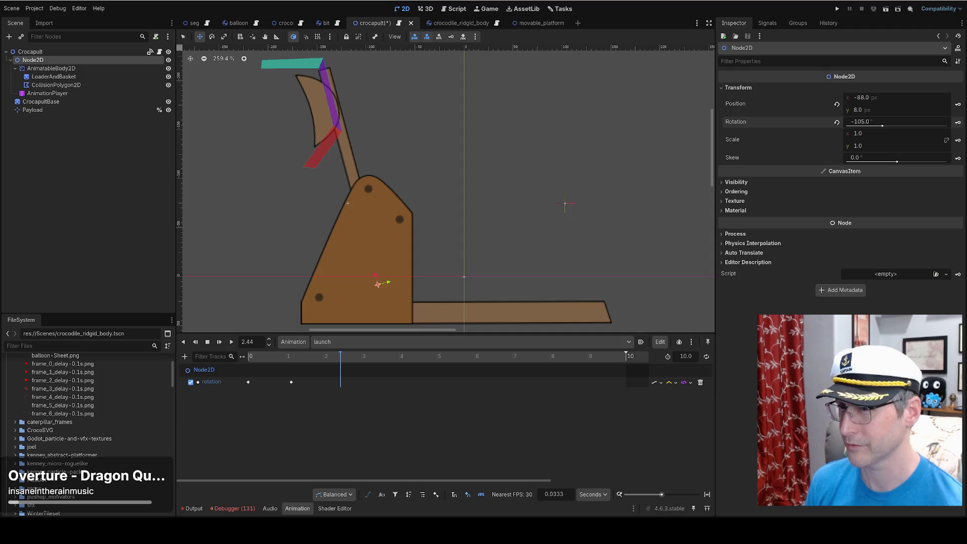
Key the raised -105° arm as a hold near 3.1 s and a 0° rotation at 7.03 s.
{"action": "mouse_move", "coordinate": [342, 357]}
{"action": "left_mouse_down"}
{"action": "mouse_move", "coordinate": [577, 362]}
{"action": "mouse_move", "coordinate": [514, 371]}
{"action": "left_mouse_up"}
{"action": "left_click", "coordinate": [956, 123]}
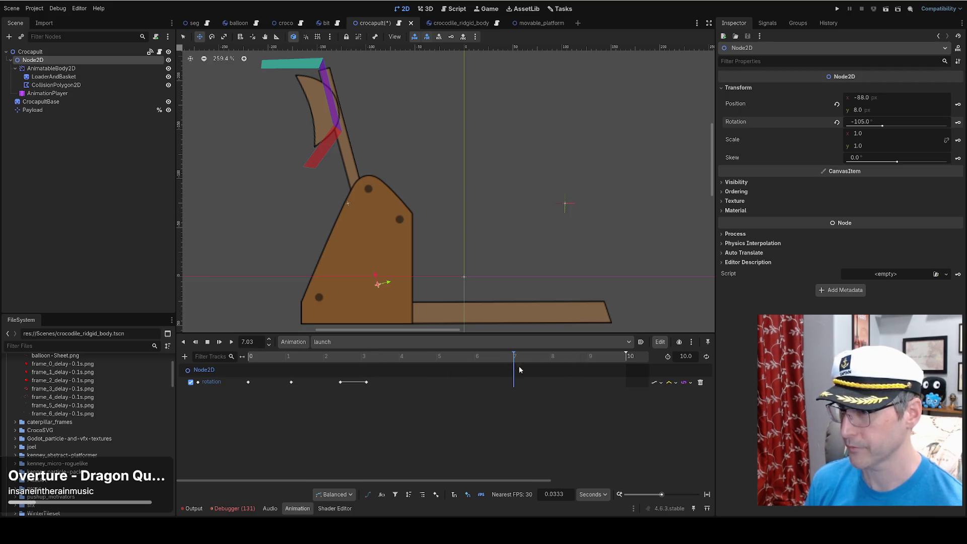
{"action": "left_click", "coordinate": [873, 122]}
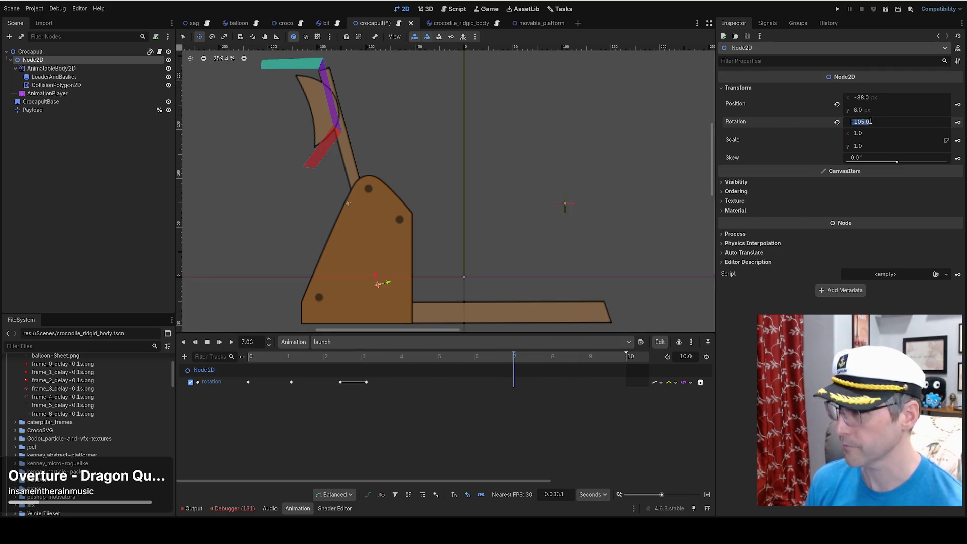
{"action": "type", "text": "0"}
{"action": "key", "text": "Return"}
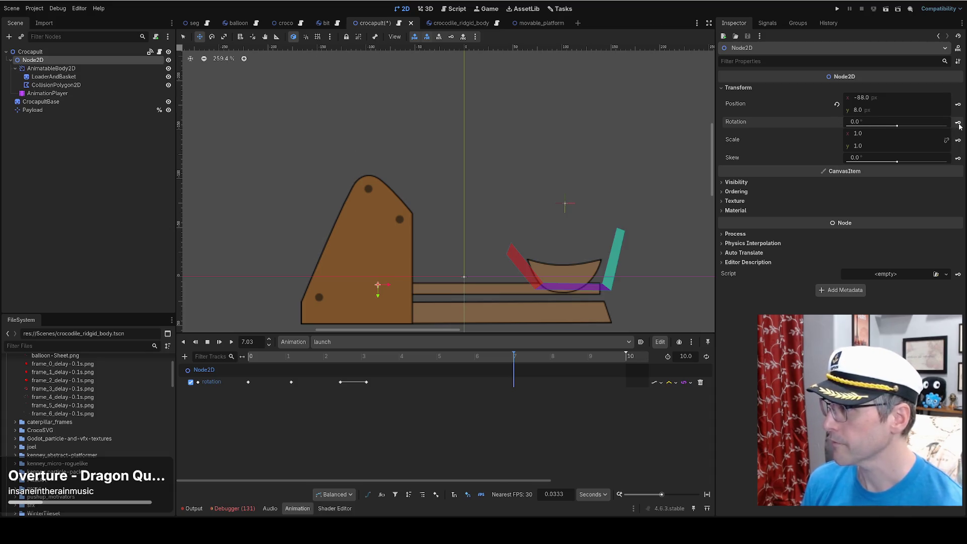
{"action": "left_click", "coordinate": [958, 124]}
Play the launch animation from the start to check the swing, then rewind to 0 s.
{"action": "left_click", "coordinate": [240, 373]}
{"action": "key", "text": "shift+d"}
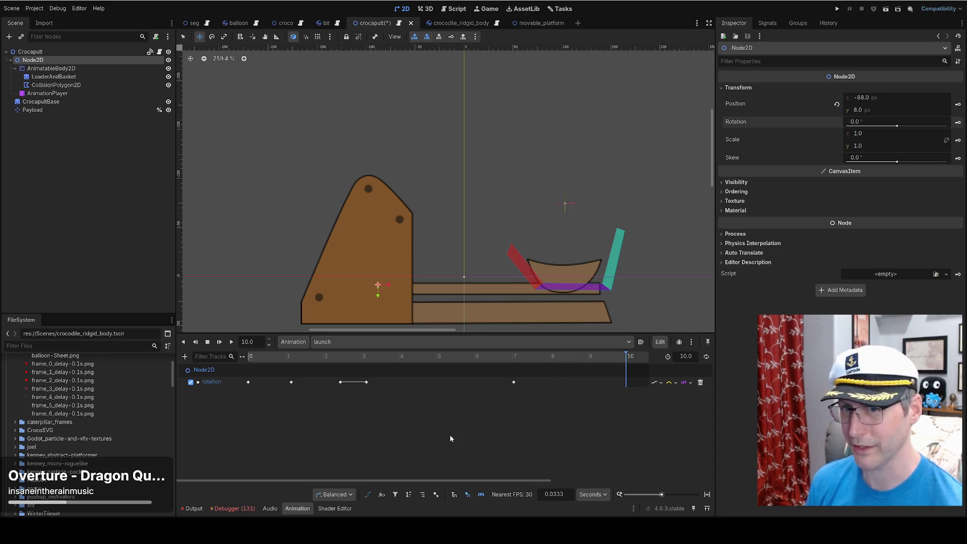
{"action": "left_click_drag", "start_coordinate": [571, 357], "coordinate": [226, 372]}
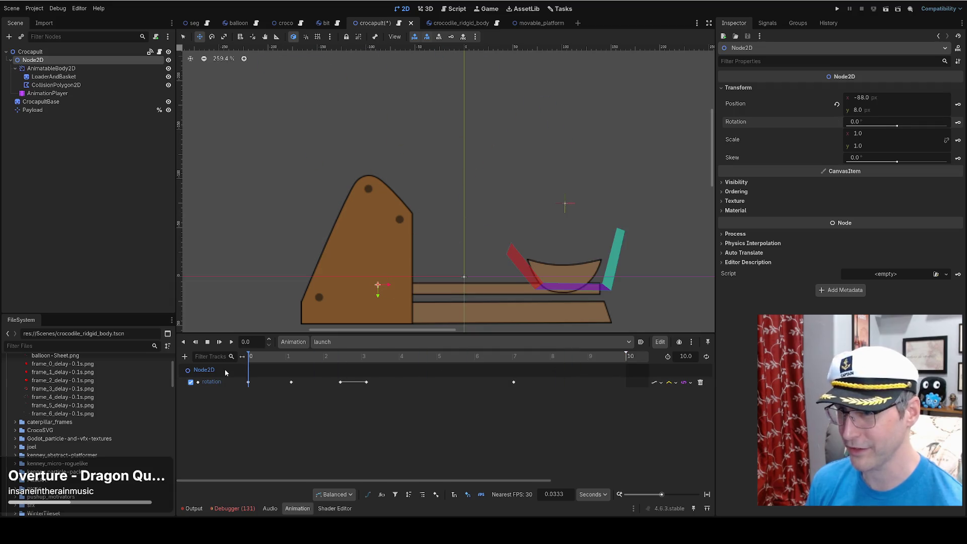
{"action": "left_click", "coordinate": [184, 356]}
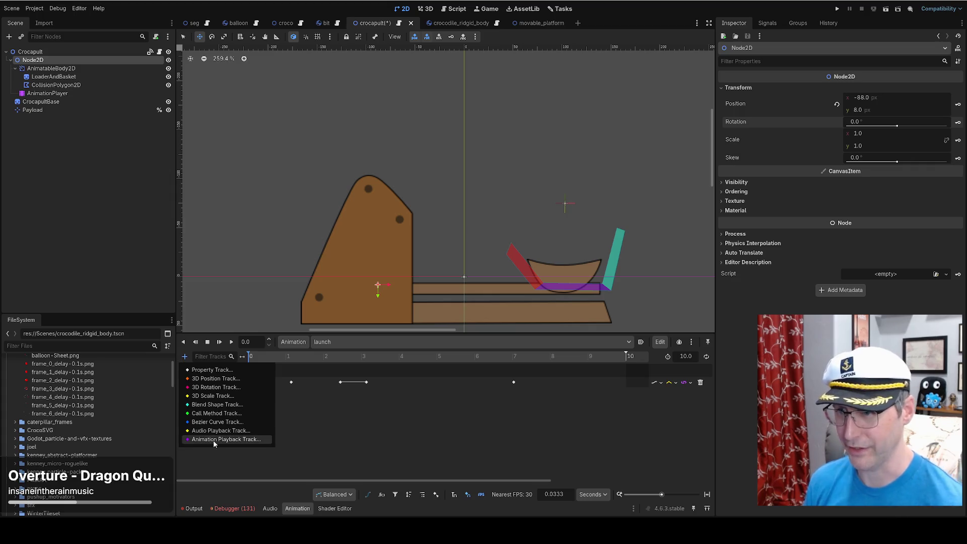
Add a Crocapult call-method track with an emit_on_ready_to_load() key at 7.03 s.
{"action": "left_click", "coordinate": [222, 371]}
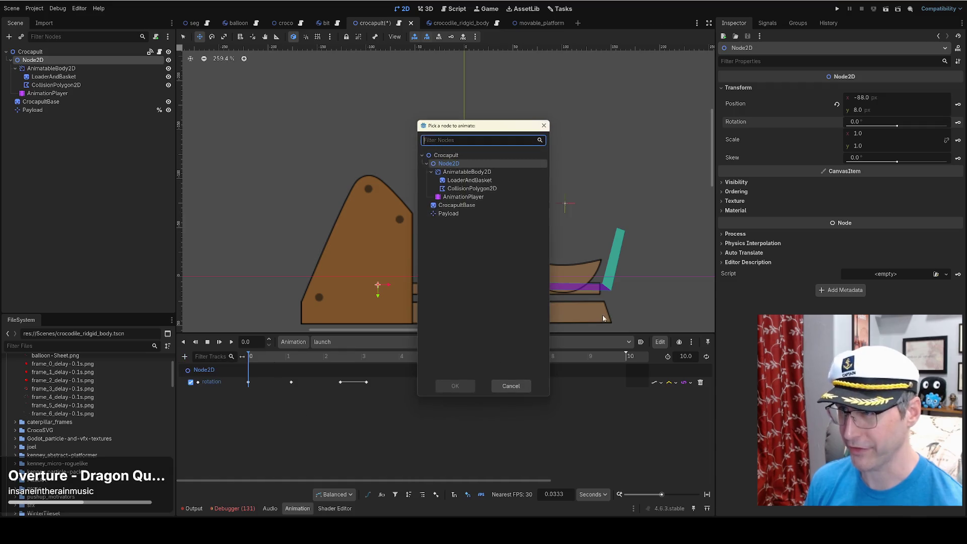
{"action": "left_click", "coordinate": [445, 156]}
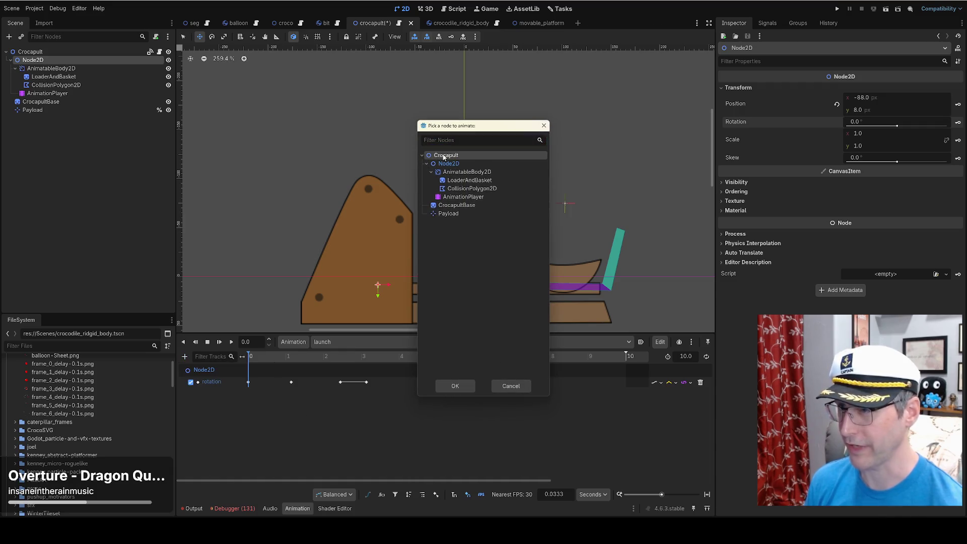
{"action": "left_click", "coordinate": [453, 386]}
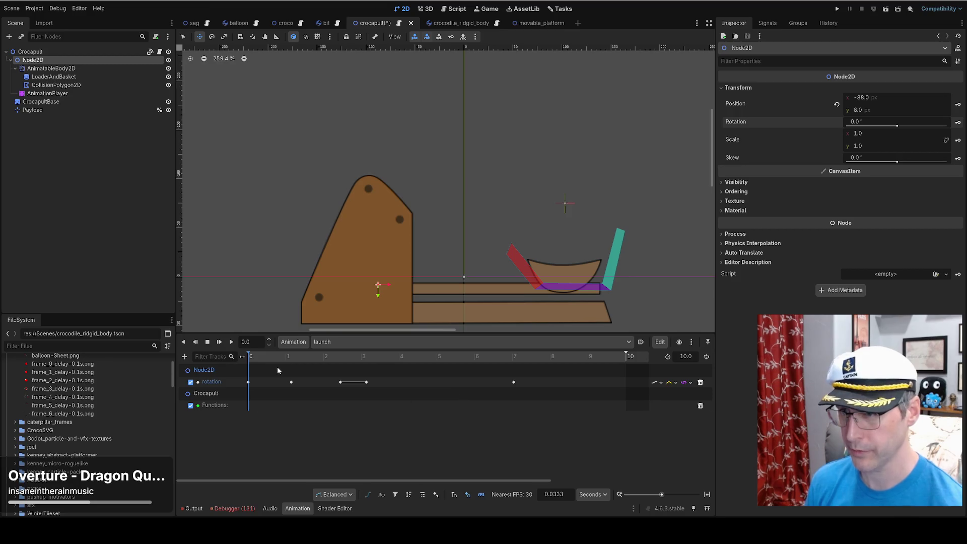
{"action": "left_click_drag", "start_coordinate": [251, 359], "coordinate": [341, 365]}
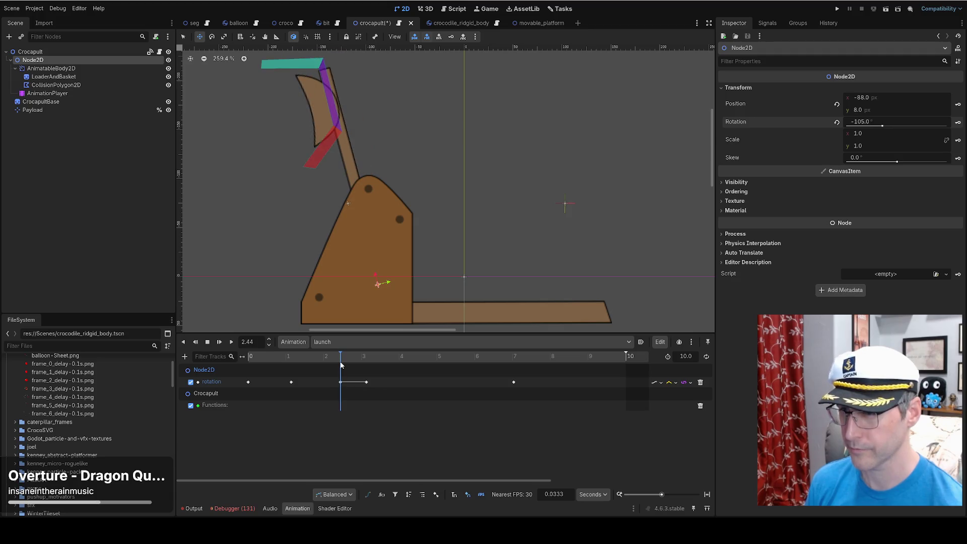
{"action": "mouse_move", "coordinate": [340, 365]}
{"action": "left_mouse_down"}
{"action": "mouse_move", "coordinate": [496, 367]}
{"action": "mouse_move", "coordinate": [513, 377]}
{"action": "left_mouse_up"}
{"action": "right_click", "coordinate": [514, 407]}
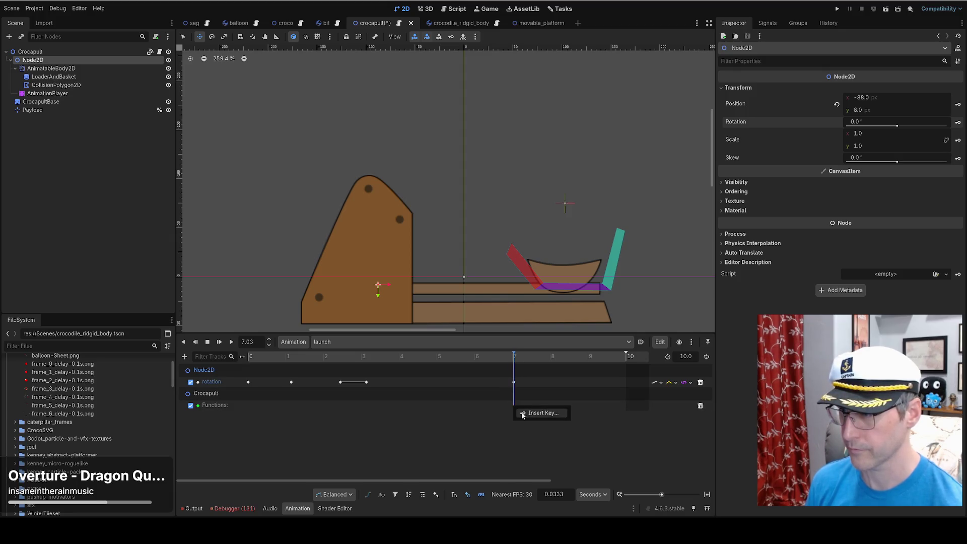
{"action": "left_click", "coordinate": [524, 414]}
{"action": "left_click", "coordinate": [242, 174]}
{"action": "left_click", "coordinate": [380, 417]}
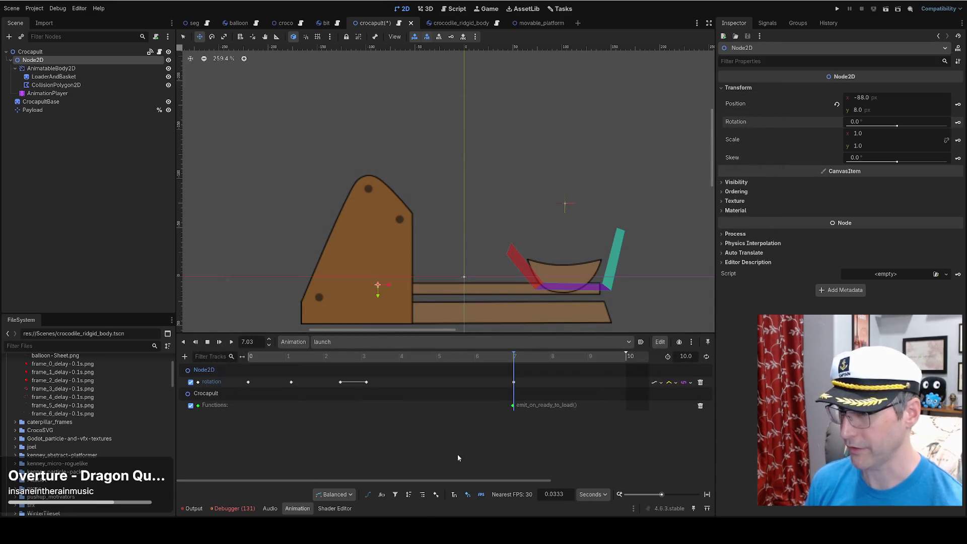
Insert an emit_on_launch() key at 1.88 s and open crocapult.gd.
{"action": "mouse_move", "coordinate": [438, 359]}
{"action": "left_mouse_down"}
{"action": "mouse_move", "coordinate": [281, 368]}
{"action": "mouse_move", "coordinate": [319, 369]}
{"action": "left_mouse_up"}
{"action": "right_click", "coordinate": [319, 363]}
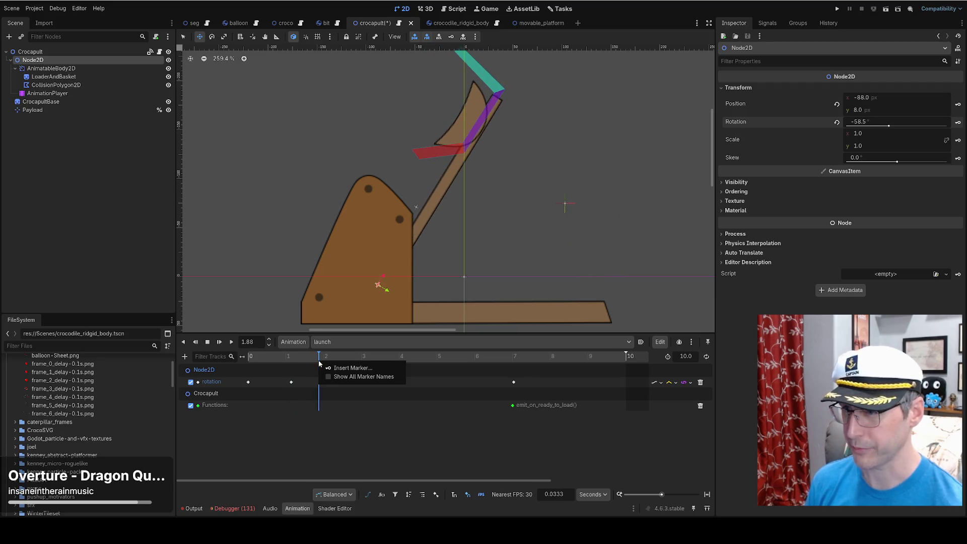
{"action": "right_click", "coordinate": [318, 407]}
{"action": "right_click", "coordinate": [318, 409]}
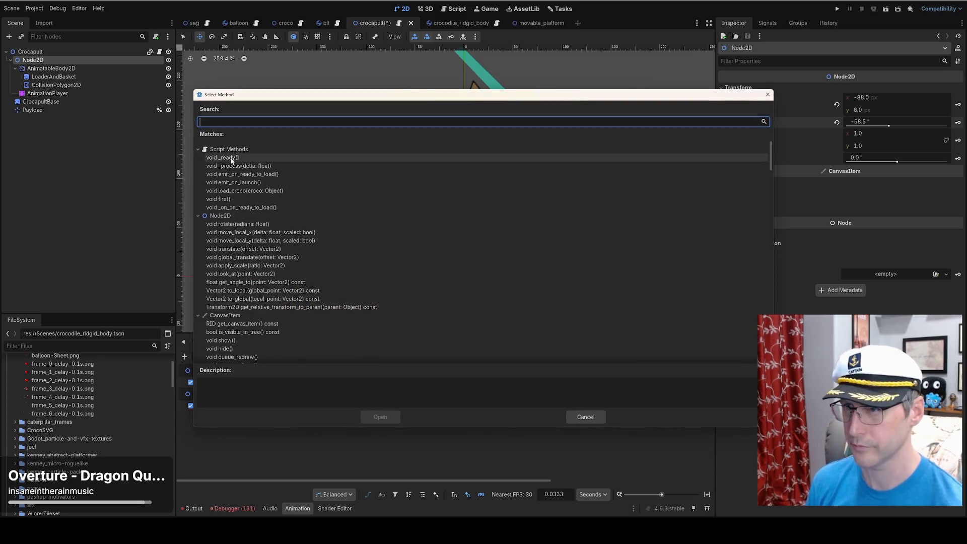
{"action": "left_click", "coordinate": [261, 183]}
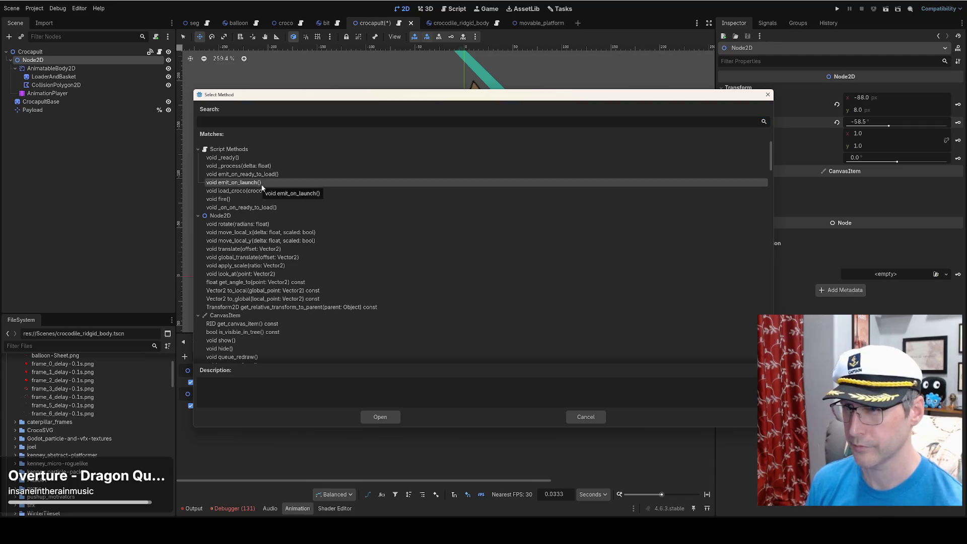
{"action": "left_click", "coordinate": [386, 418]}
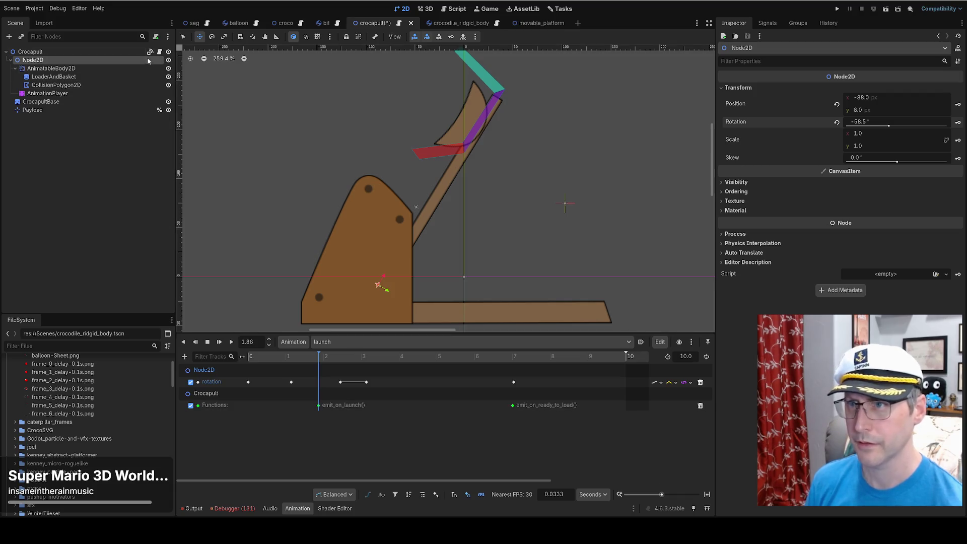
{"action": "left_click", "coordinate": [160, 53]}
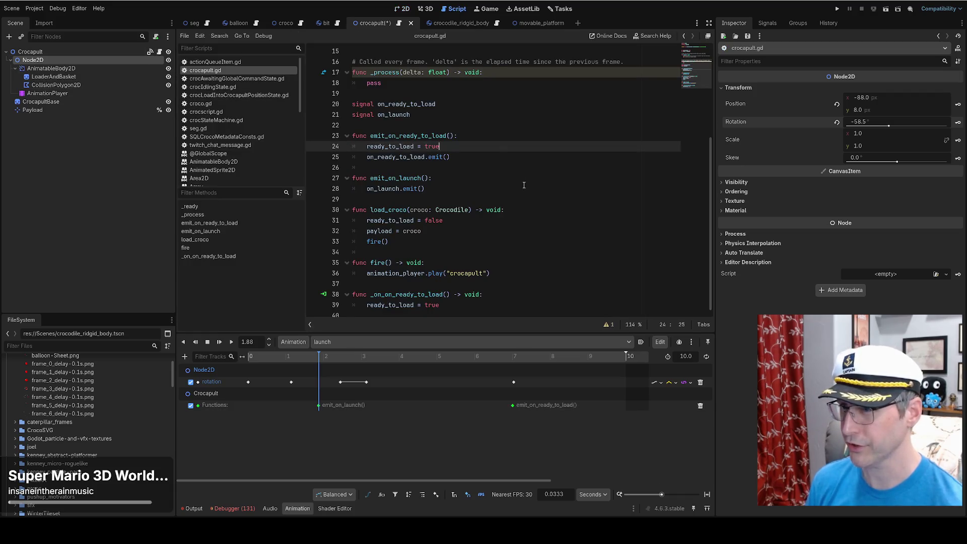
Look up the on_launch signal declaration in crocapult.gd.
{"action": "scroll", "coordinate": [520, 214], "scroll_direction": "up", "scroll_amount": 5}
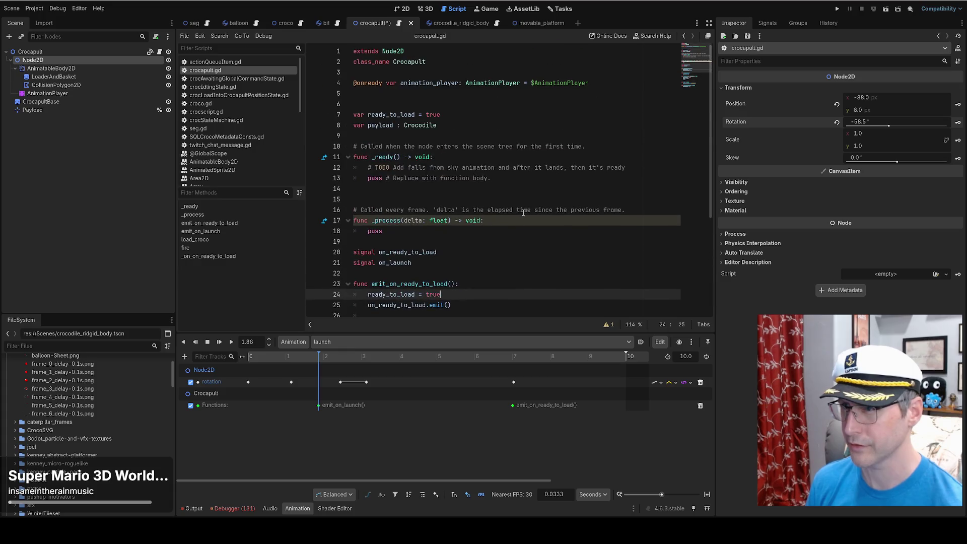
{"action": "left_click", "coordinate": [445, 262]}
{"action": "scroll", "coordinate": [423, 272], "scroll_direction": "down", "scroll_amount": 5}
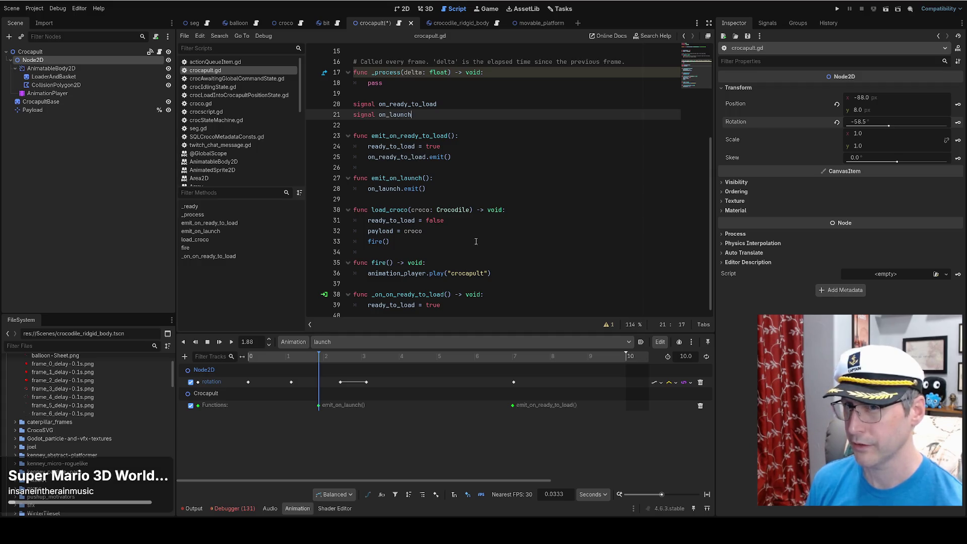
Play the launch animation from 0 s in the 2D view and save the crocapult scene.
{"action": "left_click", "coordinate": [405, 9]}
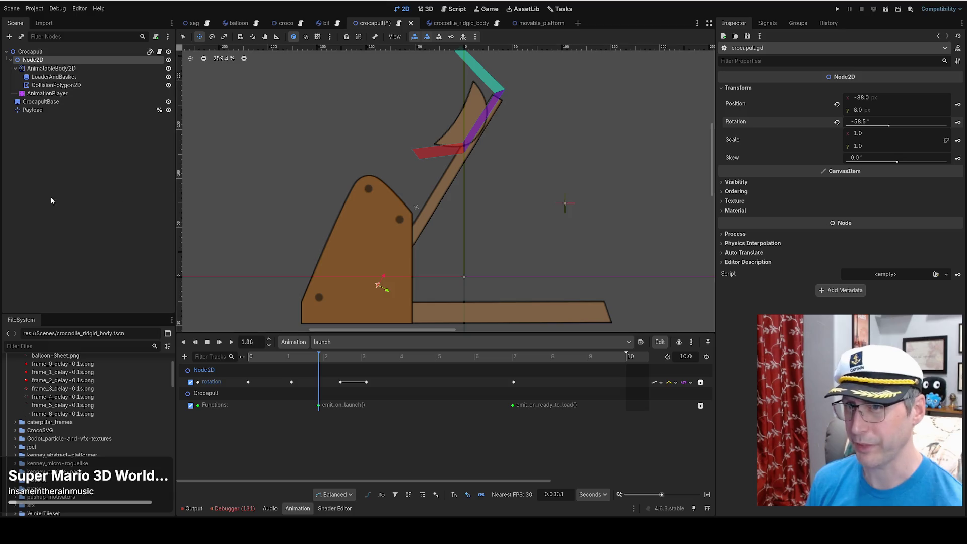
{"action": "left_click_drag", "start_coordinate": [322, 360], "coordinate": [248, 366]}
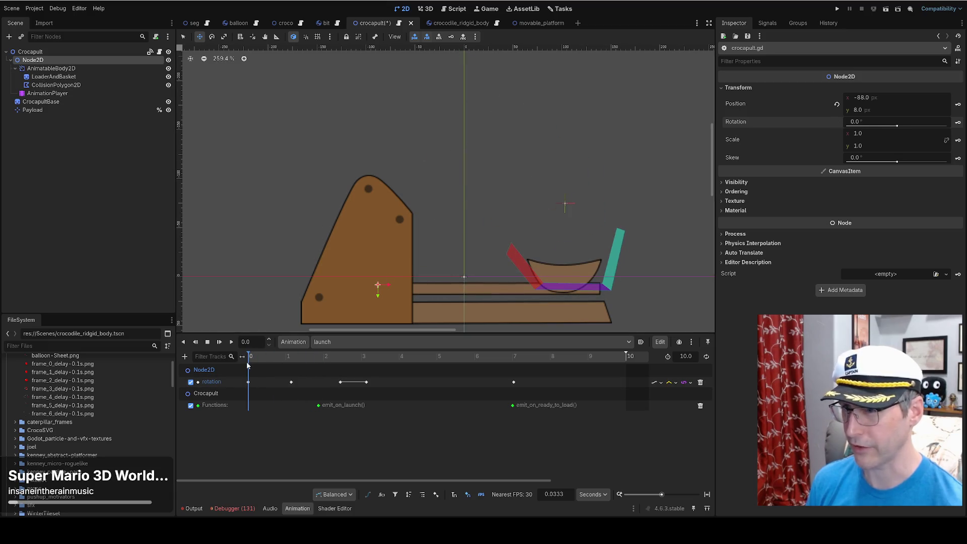
{"action": "key", "text": "shift+d"}
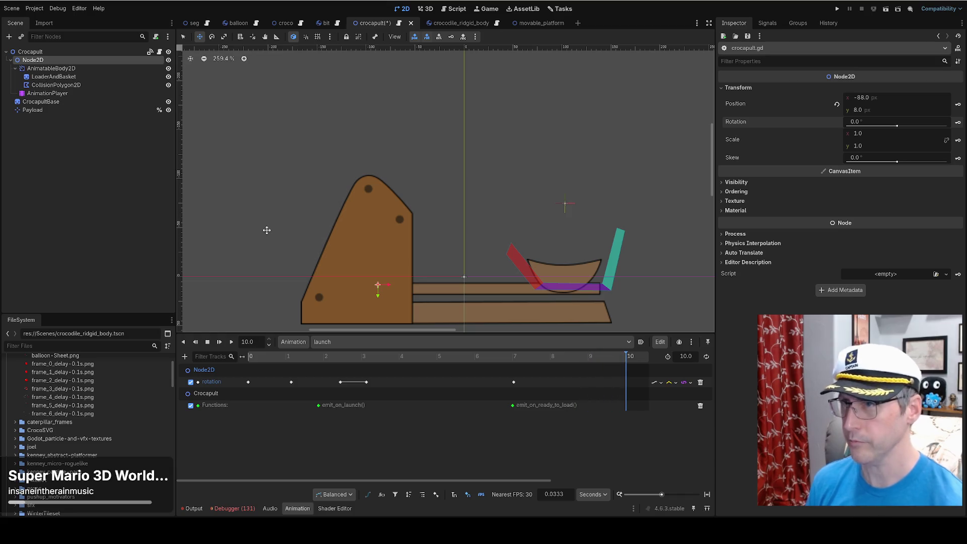
{"action": "key", "text": "ctrl+s"}
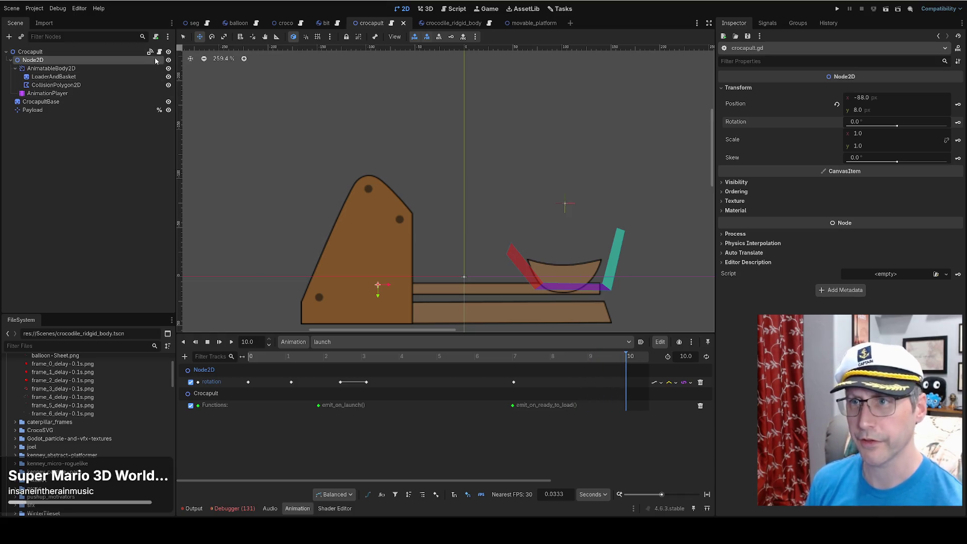
Change fire()'s animation_player.play argument from 'crocapult' to 'launch' and run the game.
{"action": "left_click", "coordinate": [160, 52]}
{"action": "double_click", "coordinate": [484, 273]}
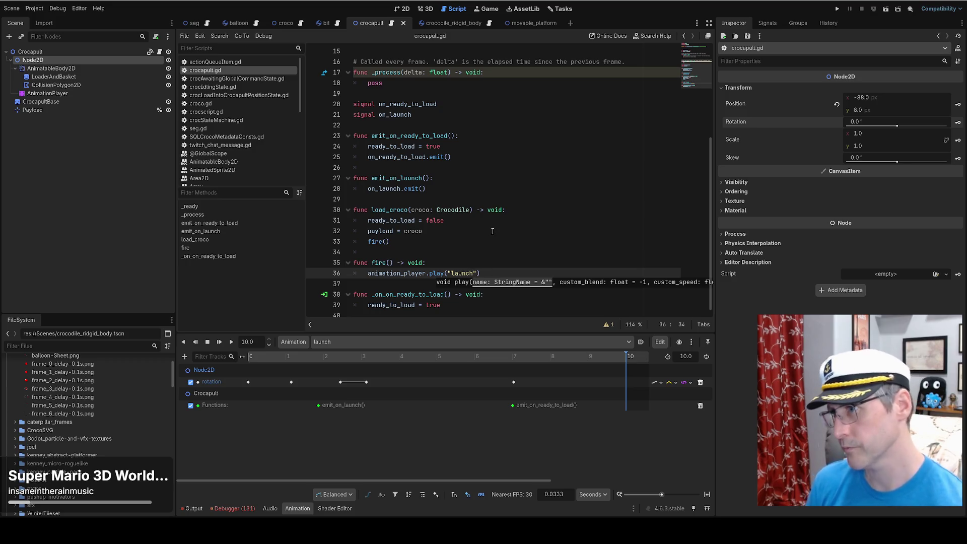
{"action": "left_click", "coordinate": [837, 10]}
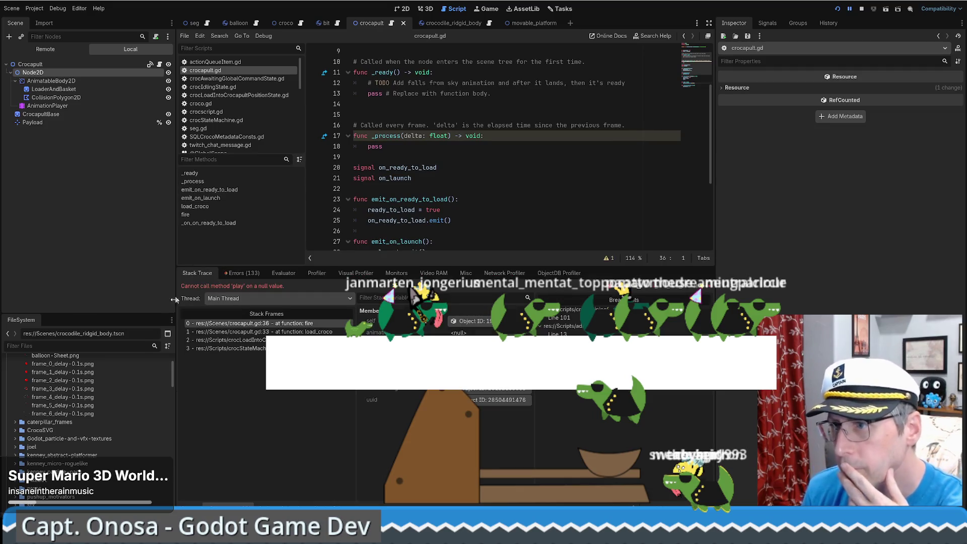
{"action": "left_click", "coordinate": [265, 325]}
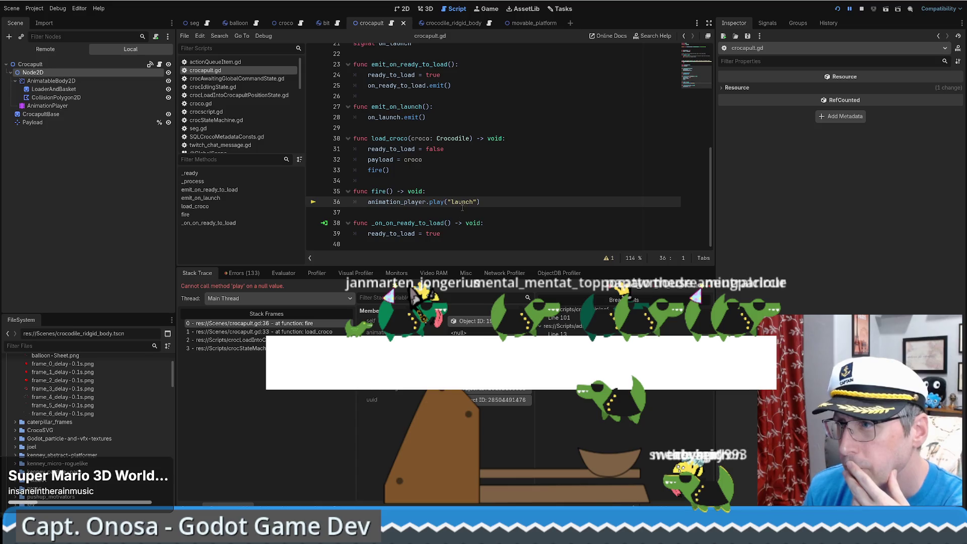
{"action": "left_click", "coordinate": [54, 106]}
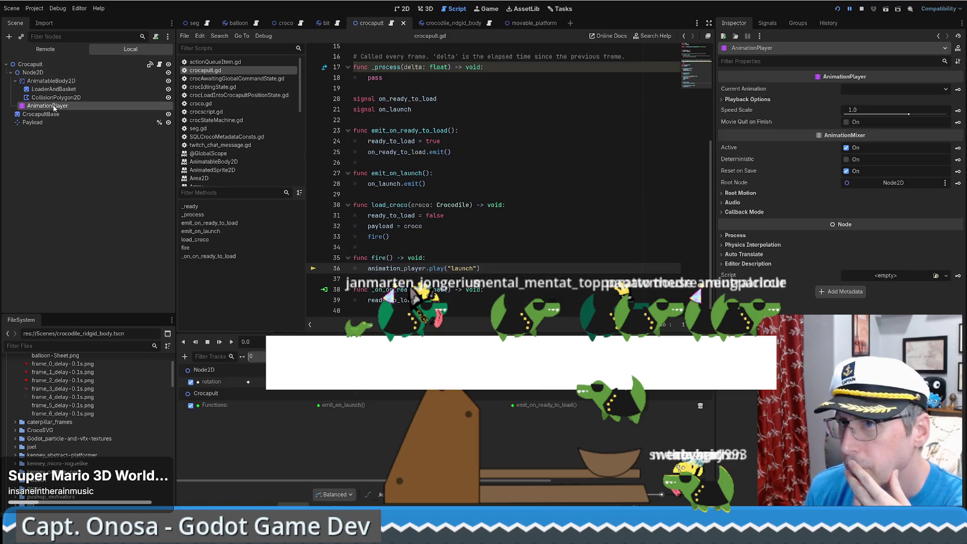
{"action": "left_click", "coordinate": [860, 9]}
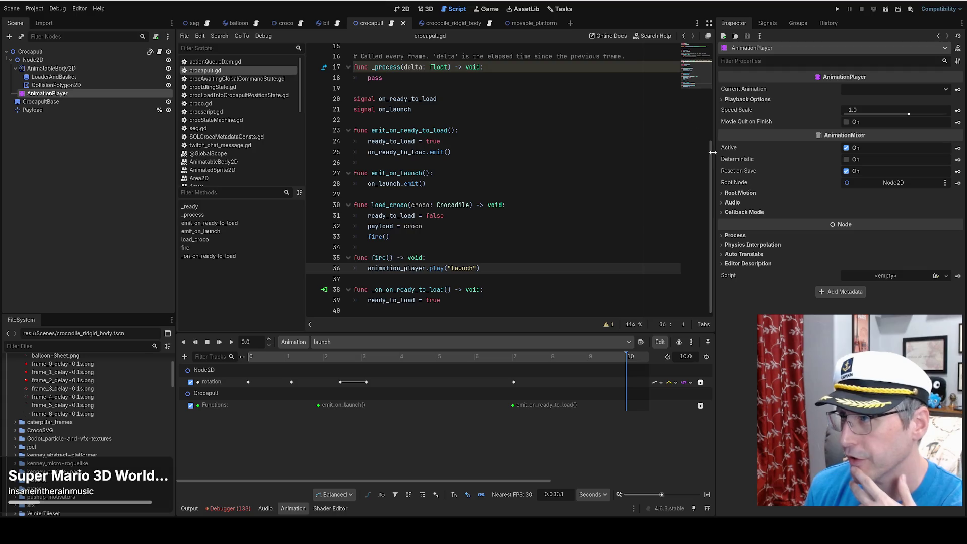
{"action": "scroll", "coordinate": [423, 167], "scroll_direction": "up", "scroll_amount": 5}
{"action": "left_click_drag", "start_coordinate": [603, 76], "coordinate": [605, 86]}
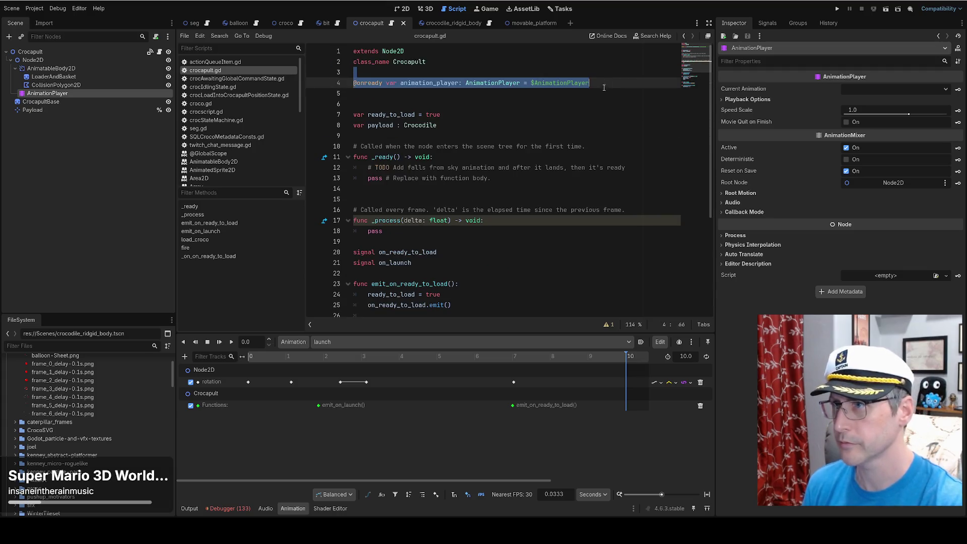
{"action": "key", "text": "BackSpace"}
{"action": "left_click_drag", "start_coordinate": [78, 95], "coordinate": [363, 90]}
{"action": "scroll", "coordinate": [508, 102], "scroll_direction": "down", "scroll_amount": 3}
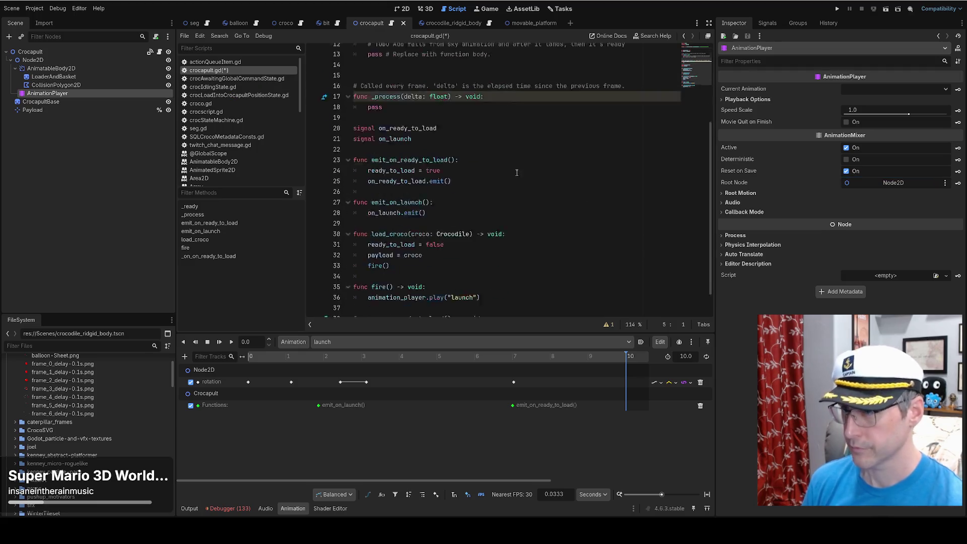
Test-run the game again, close it, and return to the crocapult scene.
{"action": "left_click", "coordinate": [837, 9]}
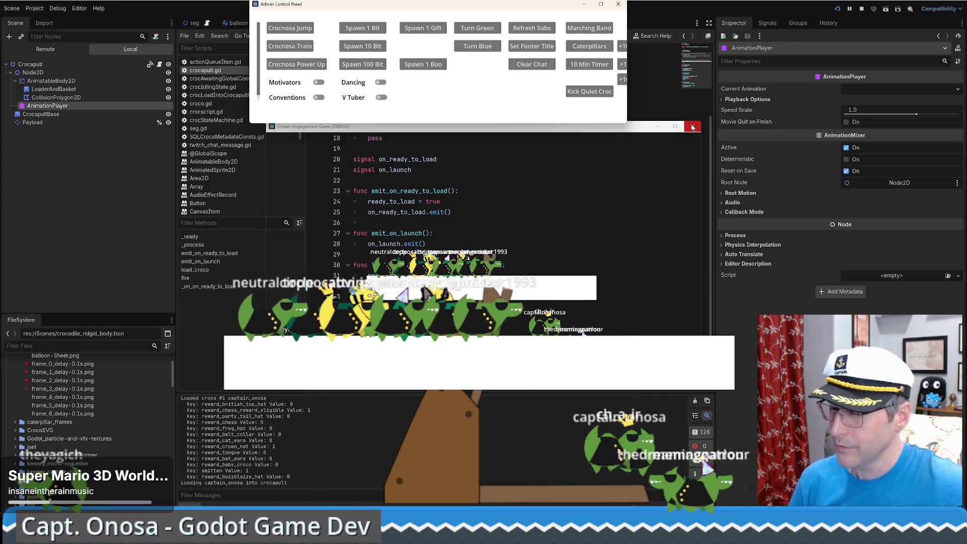
{"action": "key", "text": "F8"}
{"action": "left_click", "coordinate": [73, 69]}
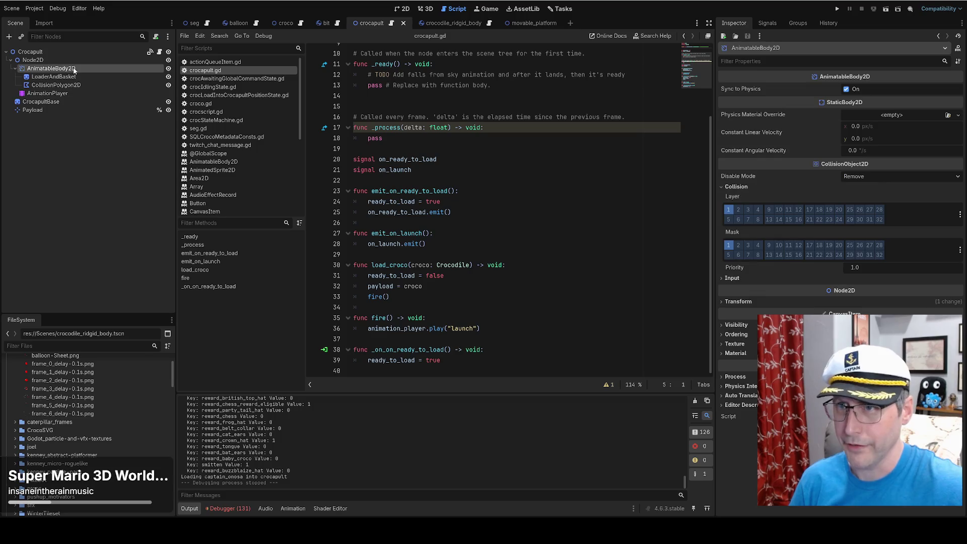
{"action": "left_click", "coordinate": [406, 8]}
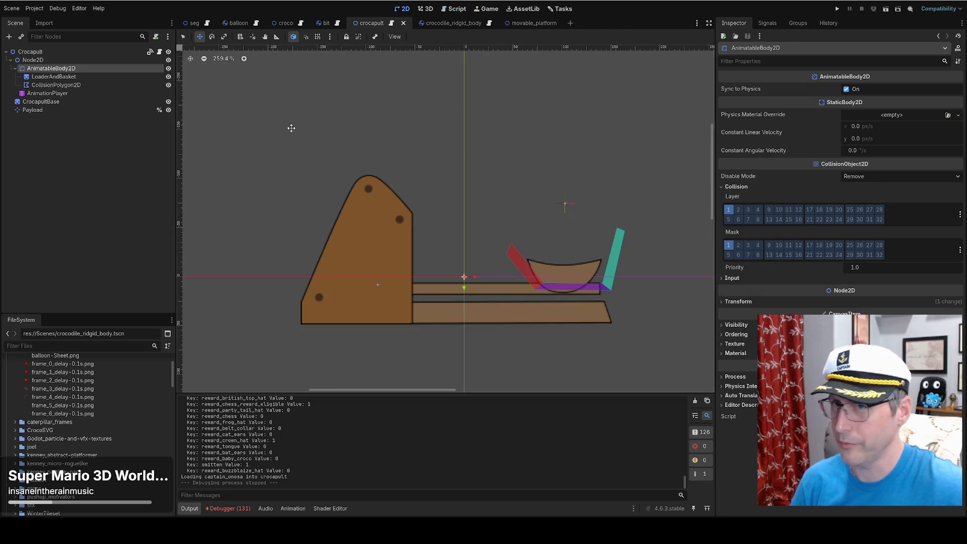
Add a StaticBody2D child to AnimatableBody2D, then delete it again.
{"action": "left_click", "coordinate": [9, 37]}
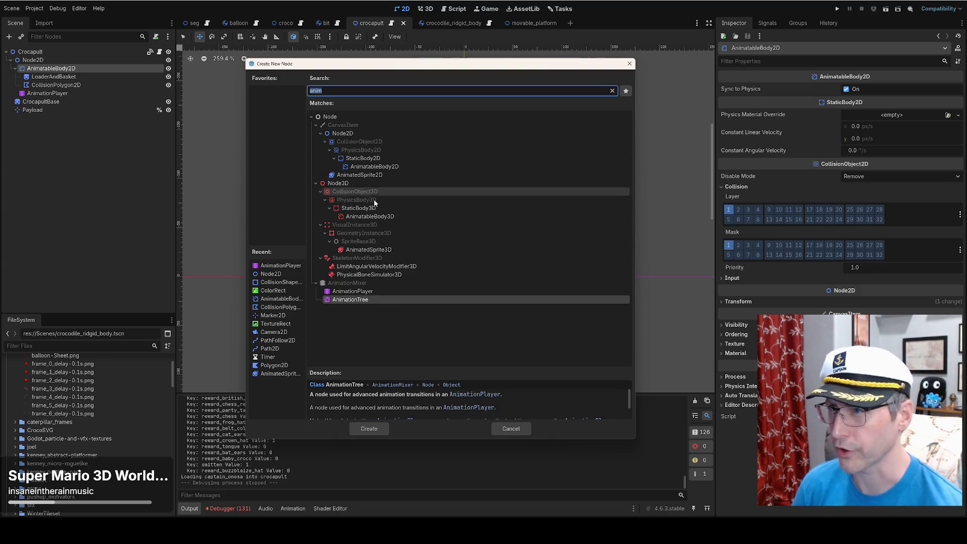
{"action": "left_click", "coordinate": [371, 159]}
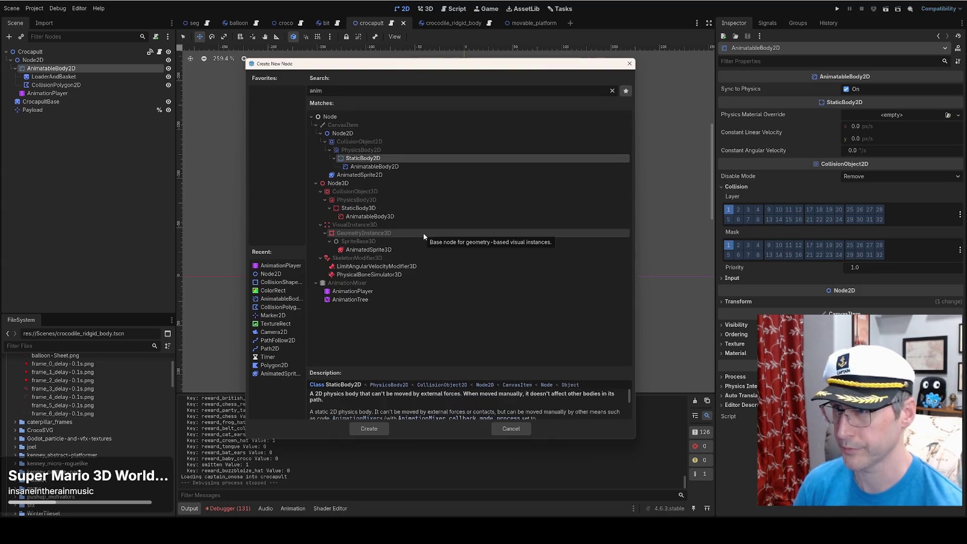
{"action": "left_click", "coordinate": [369, 428]}
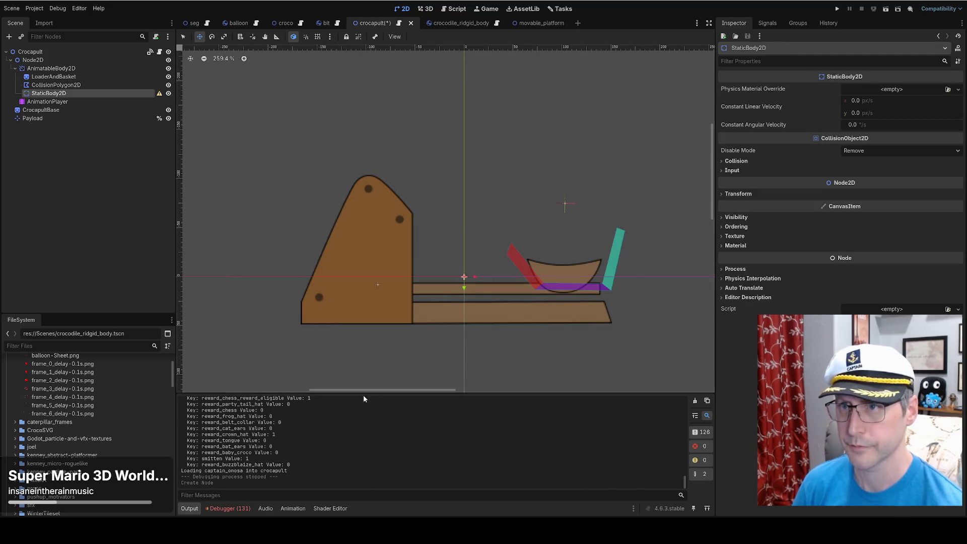
{"action": "left_click", "coordinate": [116, 86]}
{"action": "left_click", "coordinate": [113, 101]}
{"action": "left_click", "coordinate": [113, 94]}
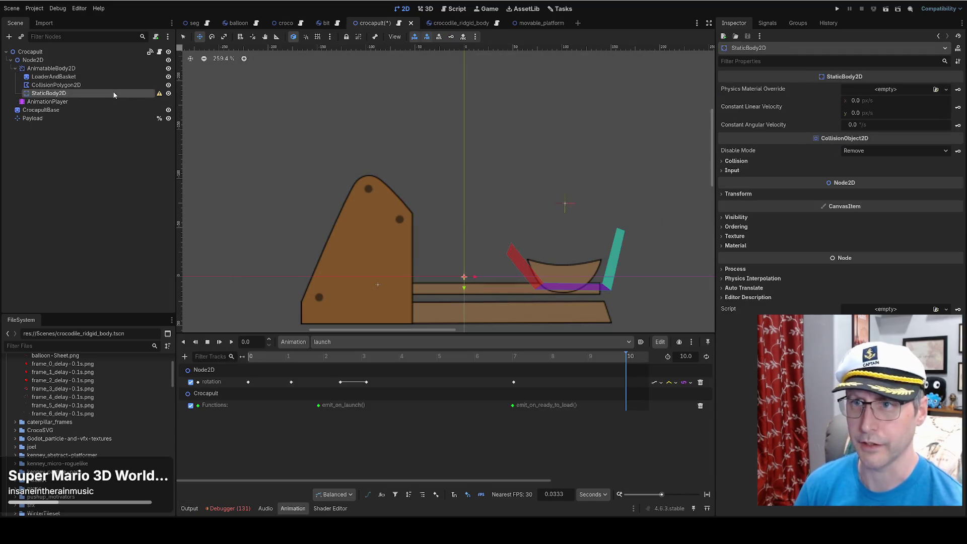
{"action": "key", "text": "Delete"}
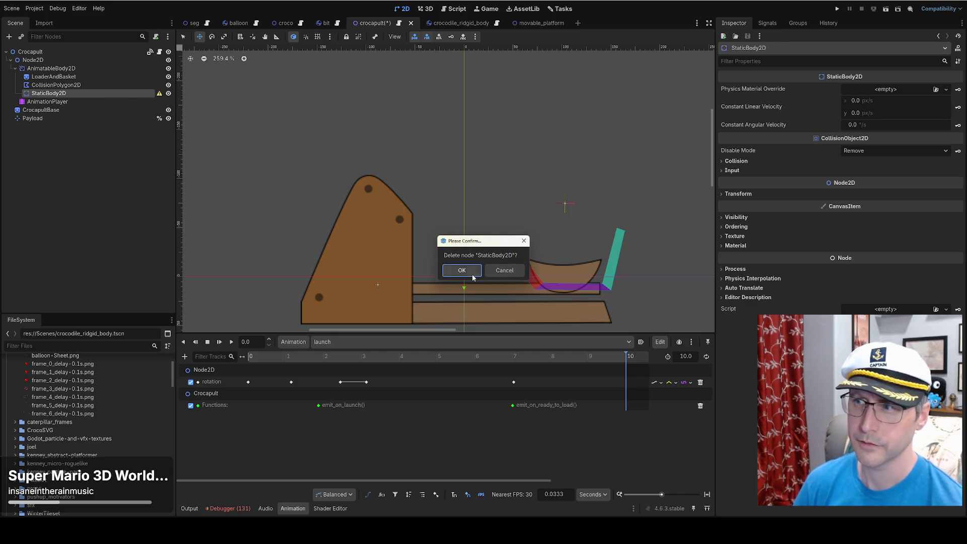
{"action": "left_click", "coordinate": [461, 270]}
Check movable_platform's CollisionShape2D, then delete the basket's CollisionPolygon2D.
{"action": "left_click", "coordinate": [61, 85]}
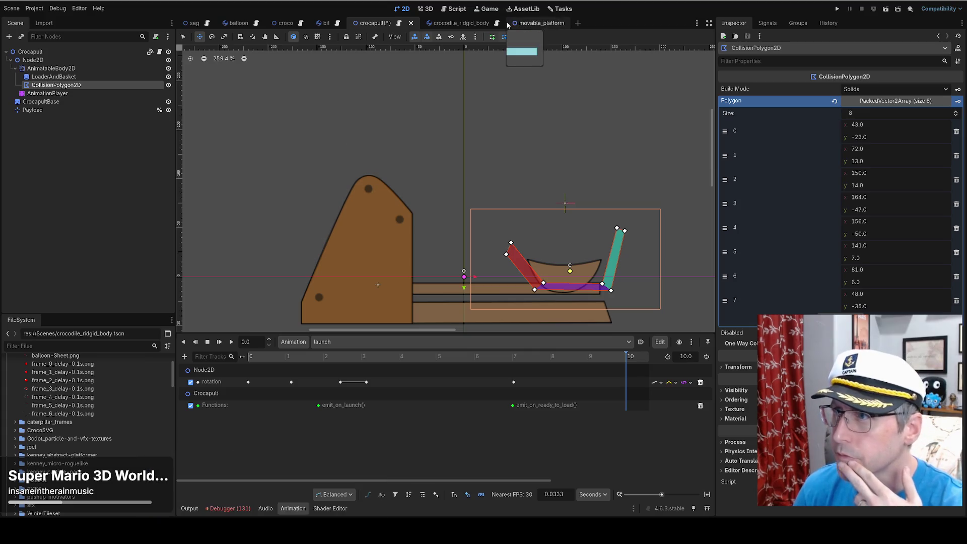
{"action": "left_click", "coordinate": [534, 23]}
{"action": "left_click", "coordinate": [61, 77]}
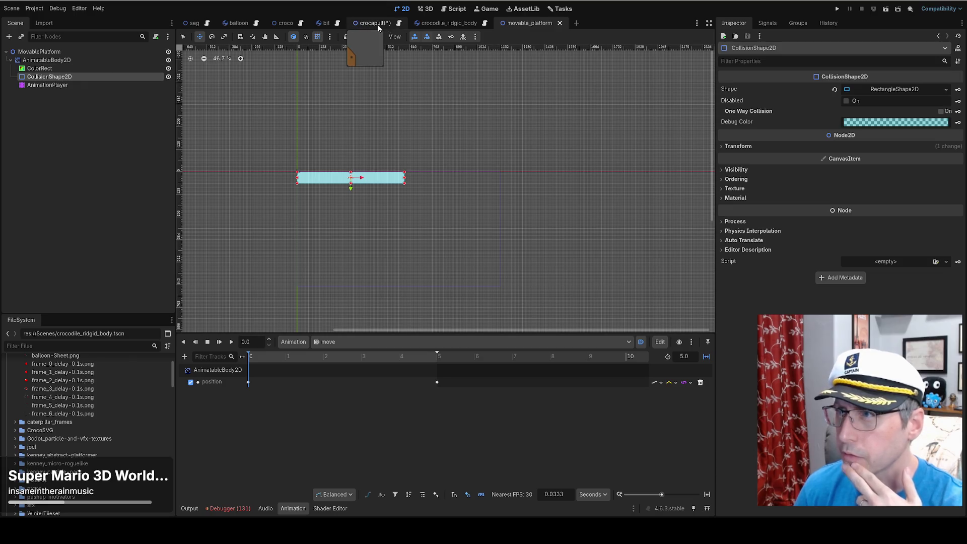
{"action": "left_click", "coordinate": [377, 24]}
{"action": "left_click", "coordinate": [83, 80]}
{"action": "left_click", "coordinate": [83, 84]}
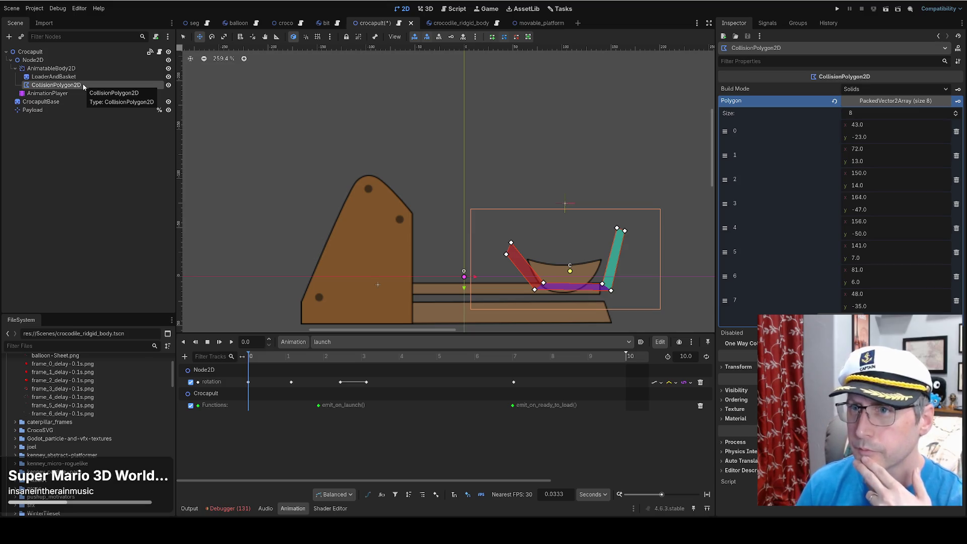
{"action": "key", "text": "Delete"}
{"action": "left_click", "coordinate": [460, 271]}
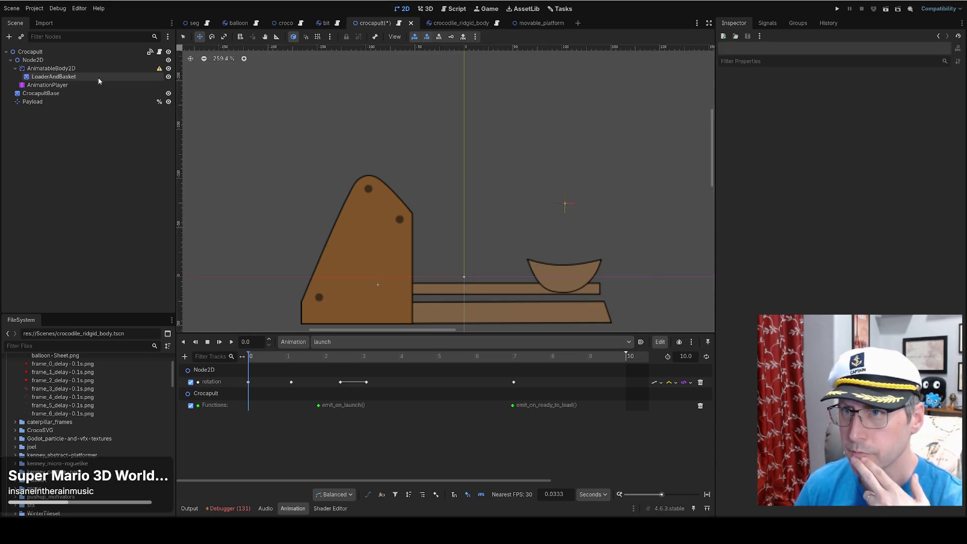
Add a CollisionShape2D under AnimatableBody2D with a RectangleShape2D positioned over the basket.
{"action": "left_click", "coordinate": [89, 70]}
{"action": "left_click", "coordinate": [9, 37]}
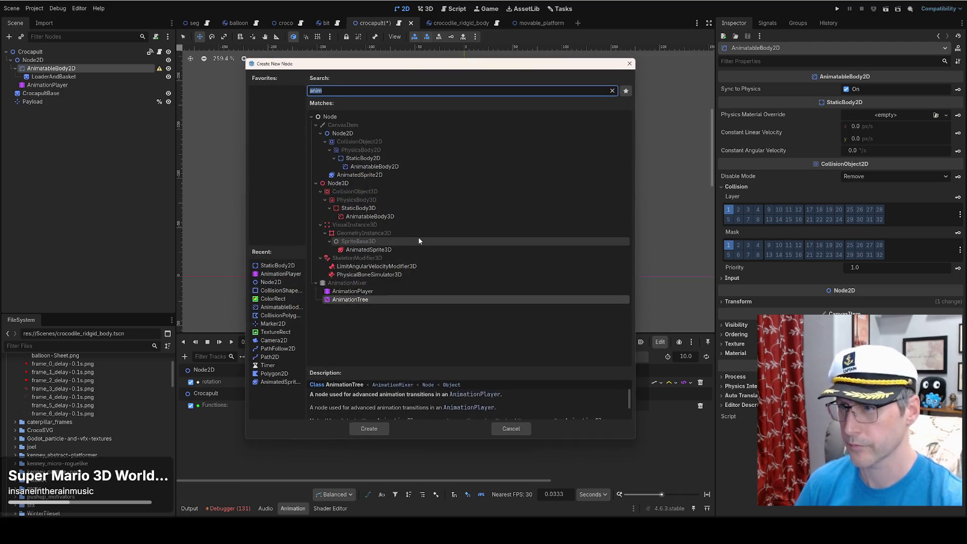
{"action": "type", "text": "coll"}
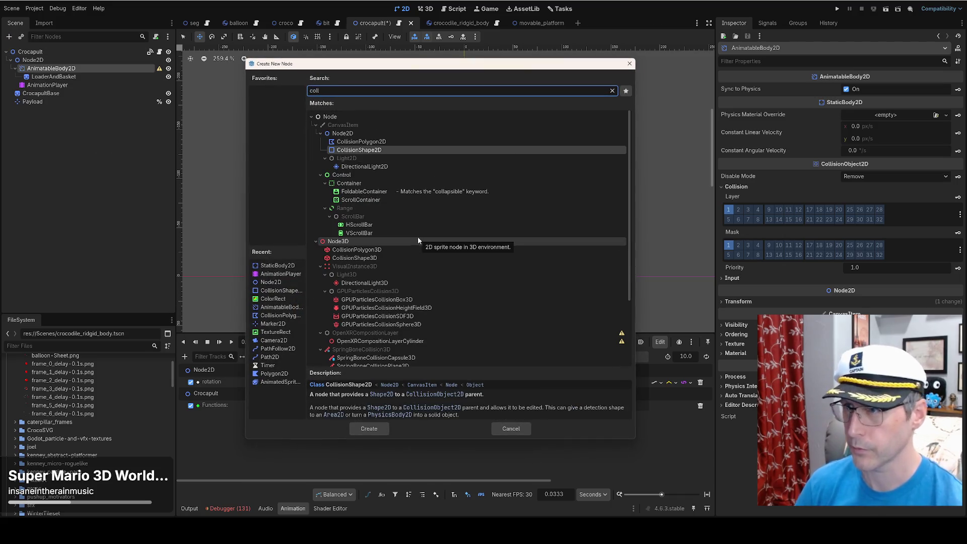
{"action": "left_click", "coordinate": [369, 429]}
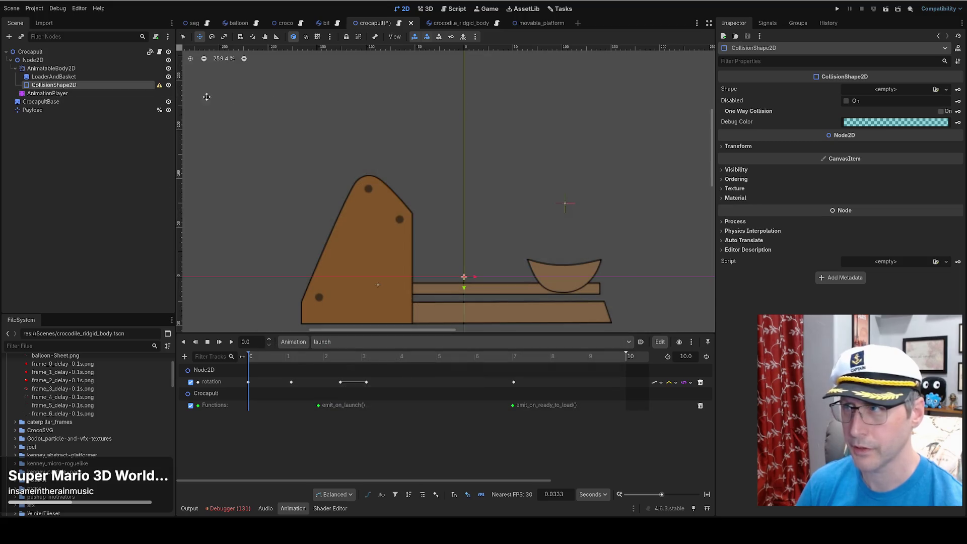
{"action": "left_click", "coordinate": [886, 89]}
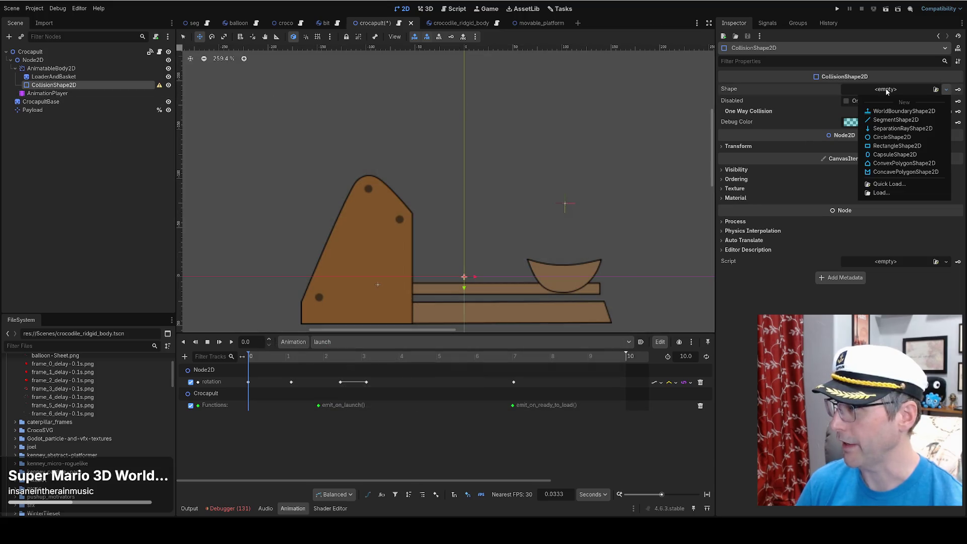
{"action": "left_click", "coordinate": [896, 145]}
{"action": "left_click_drag", "start_coordinate": [466, 273], "coordinate": [541, 273]}
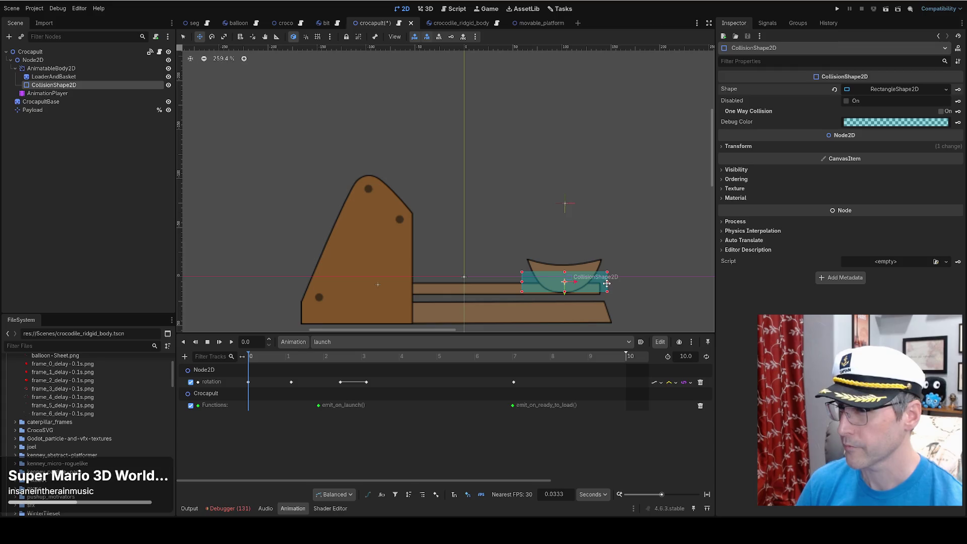
Save the crocapult scene, scrub the launch animation, then run the project with AnimatableBody2D selected.
{"action": "key", "text": "ctrl+s"}
{"action": "mouse_move", "coordinate": [280, 359]}
{"action": "left_mouse_down"}
{"action": "mouse_move", "coordinate": [361, 361]}
{"action": "mouse_move", "coordinate": [248, 358]}
{"action": "left_mouse_up"}
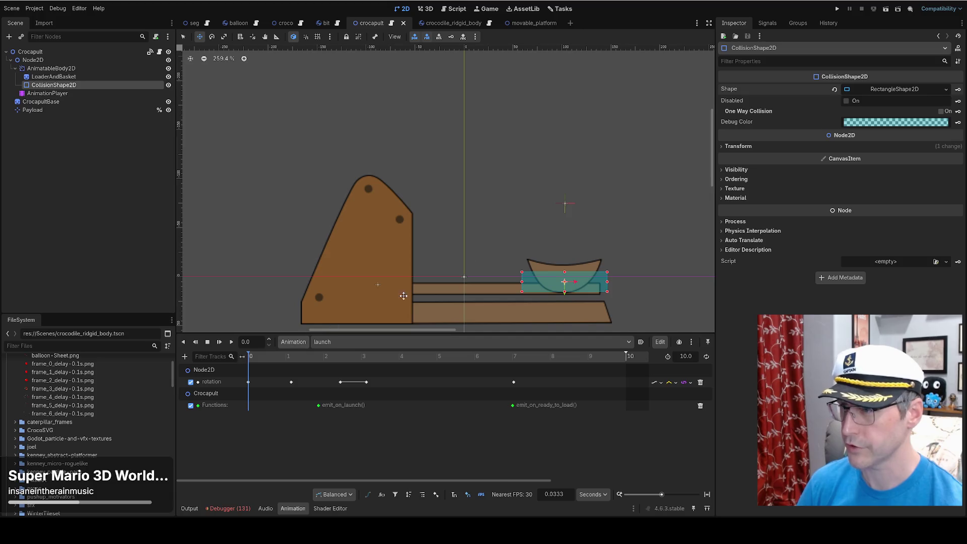
{"action": "left_click", "coordinate": [64, 69]}
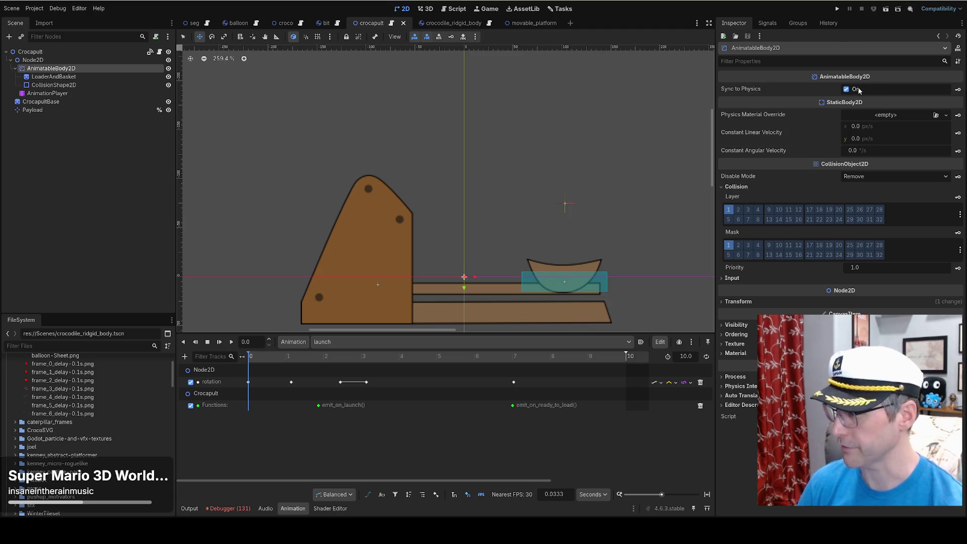
{"action": "left_click", "coordinate": [837, 8]}
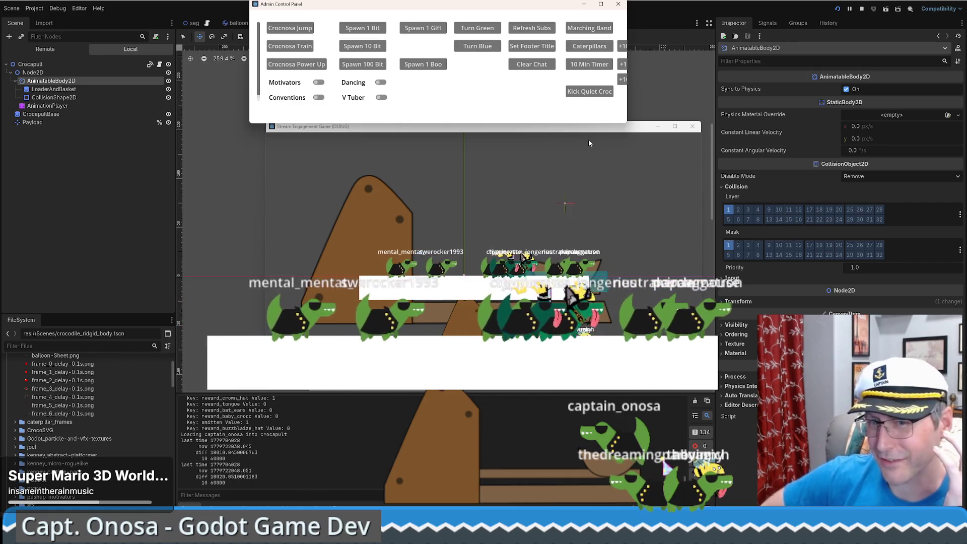
Close the game windows and open crocapult.gd from the AnimationPlayer's scene.
{"action": "left_click", "coordinate": [692, 125]}
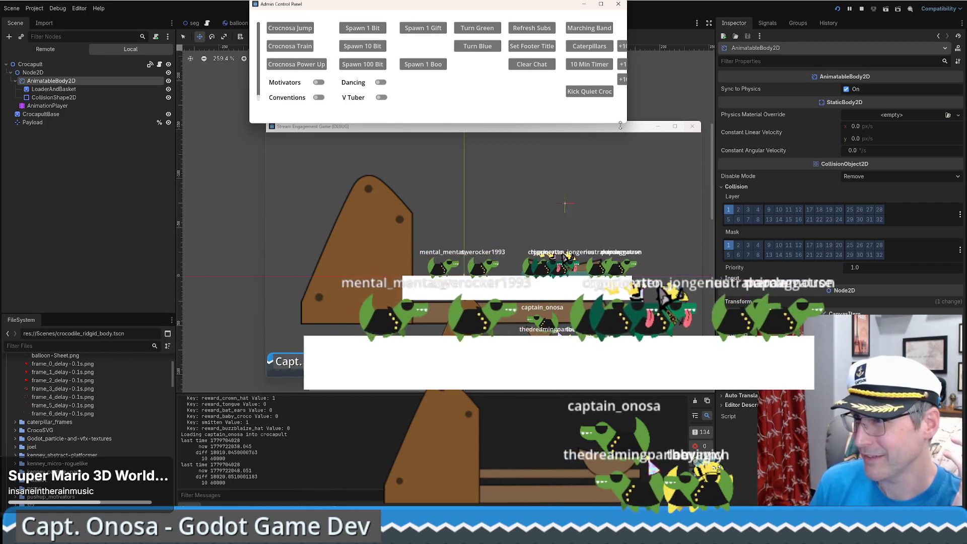
{"action": "left_click", "coordinate": [52, 106]}
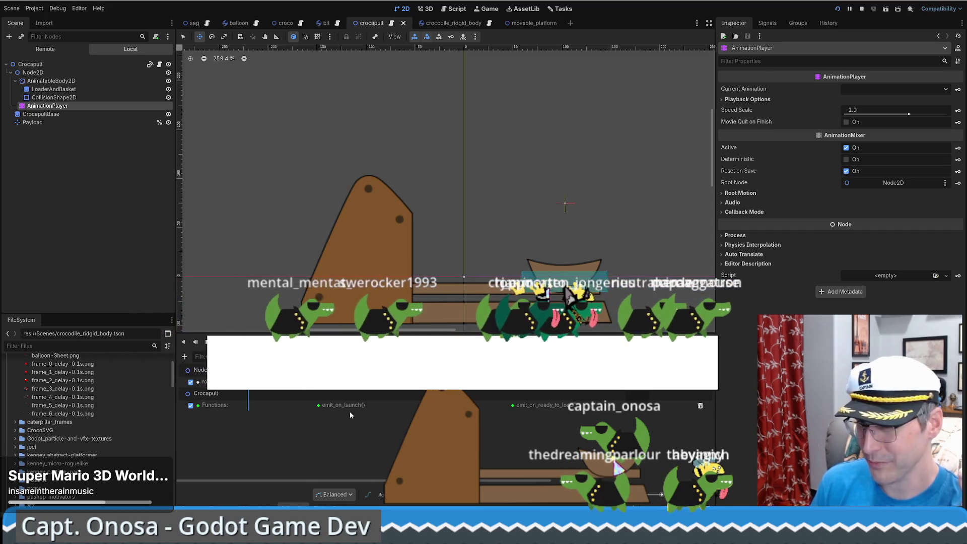
{"action": "left_click", "coordinate": [159, 65]}
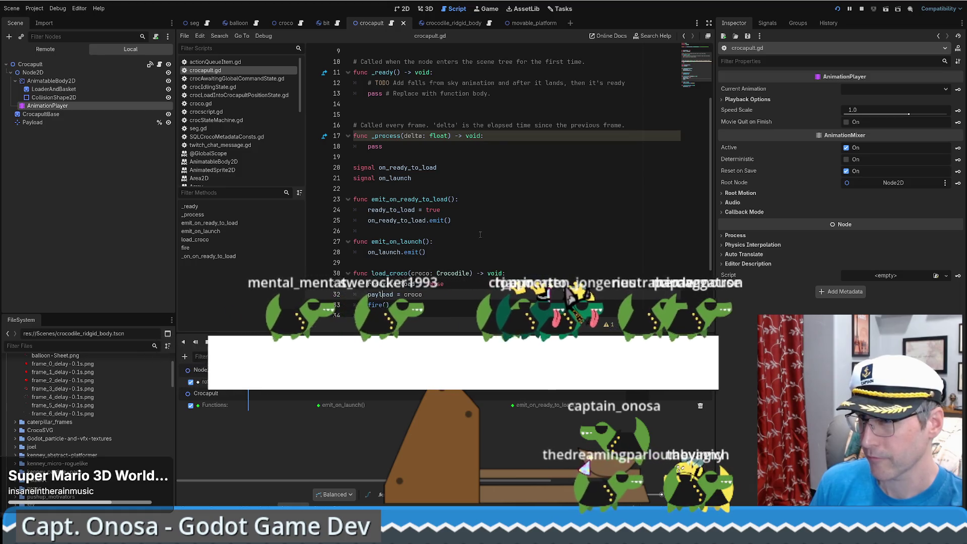
Review the ready_to_load, payload and fire() lines in load_croco, and stop the running project.
{"action": "scroll", "coordinate": [480, 235], "scroll_direction": "down", "scroll_amount": 2}
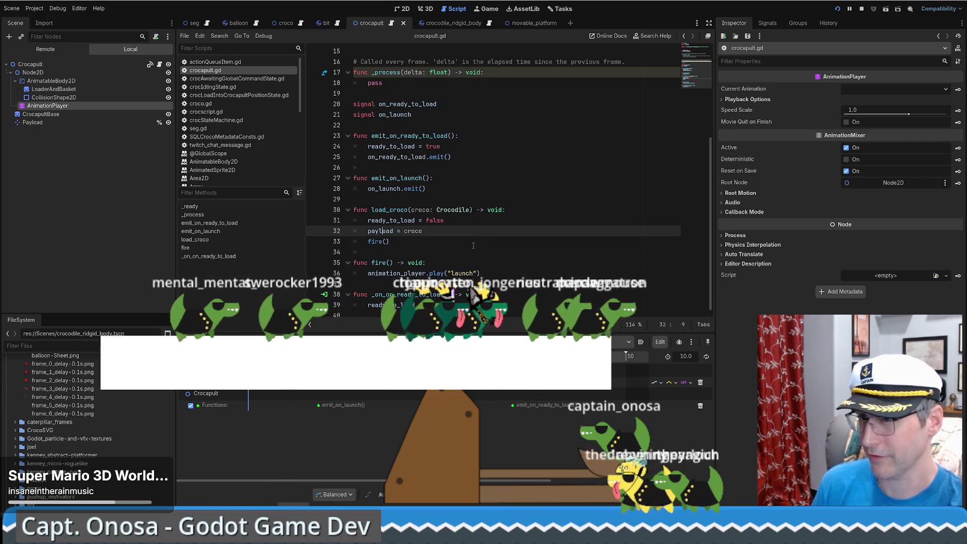
{"action": "left_click", "coordinate": [457, 226]}
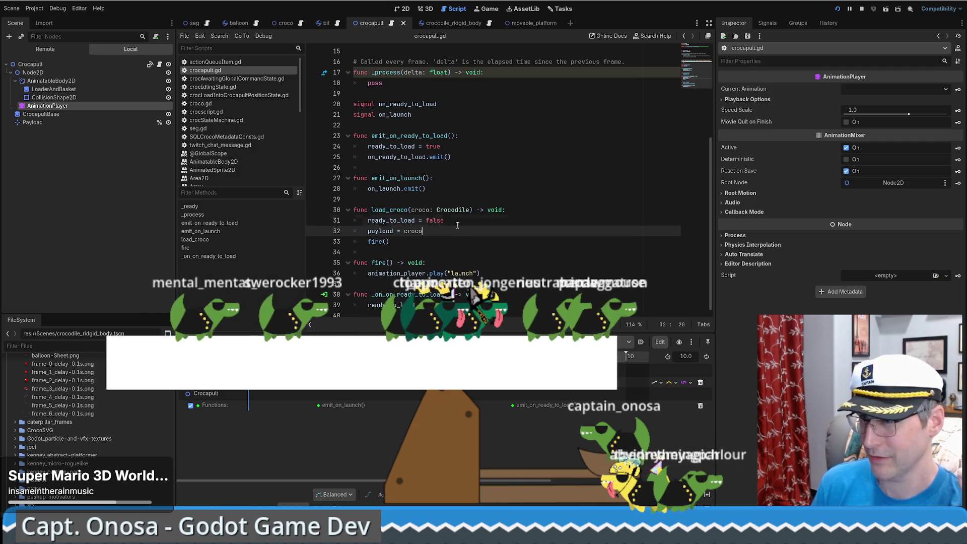
{"action": "left_click_drag", "start_coordinate": [456, 226], "coordinate": [457, 223]}
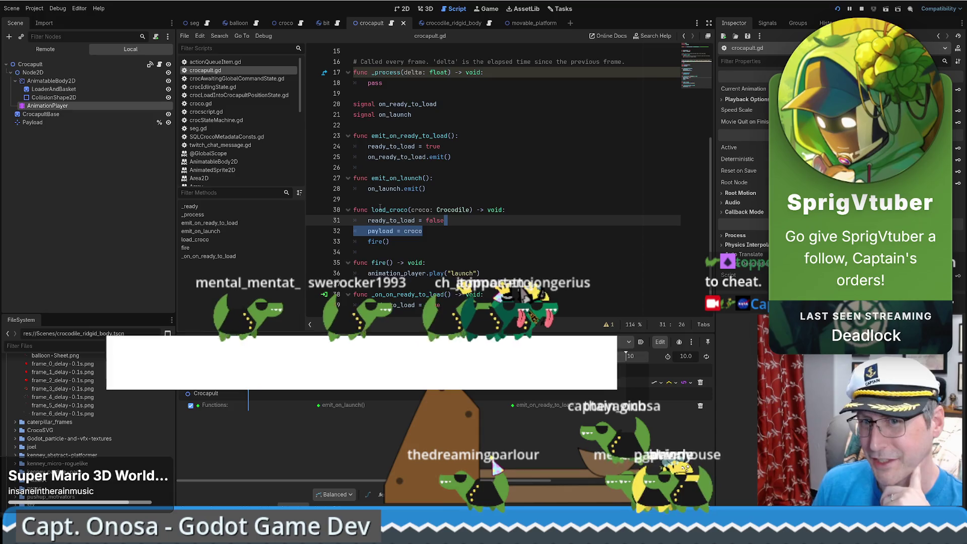
{"action": "key", "text": "Down"}
{"action": "key", "text": "Down"}
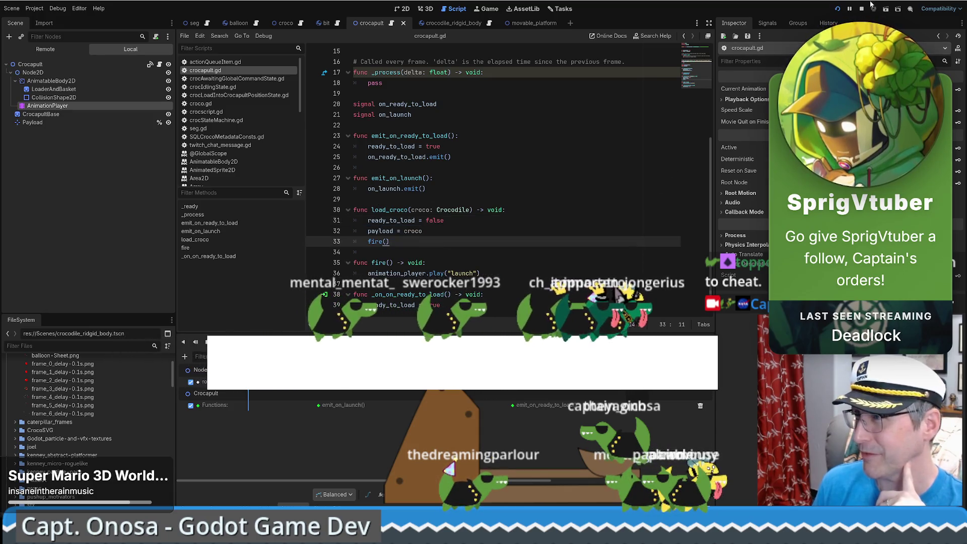
{"action": "key", "text": "F8"}
{"action": "scroll", "coordinate": [483, 143], "scroll_direction": "up", "scroll_amount": 5}
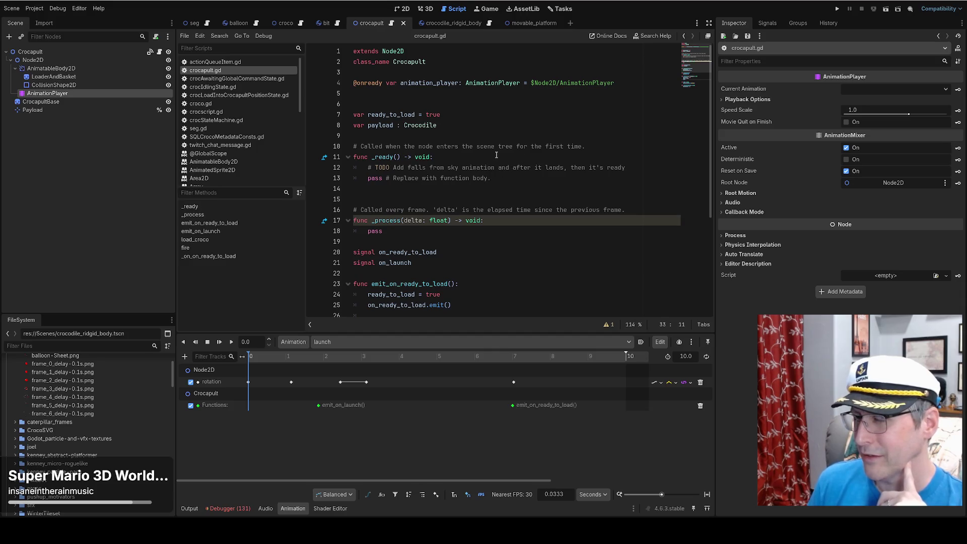
Inspect the ready_to_load = true declaration and the two signal declarations in crocapult.gd.
{"action": "left_click_drag", "start_coordinate": [460, 105], "coordinate": [465, 113]}
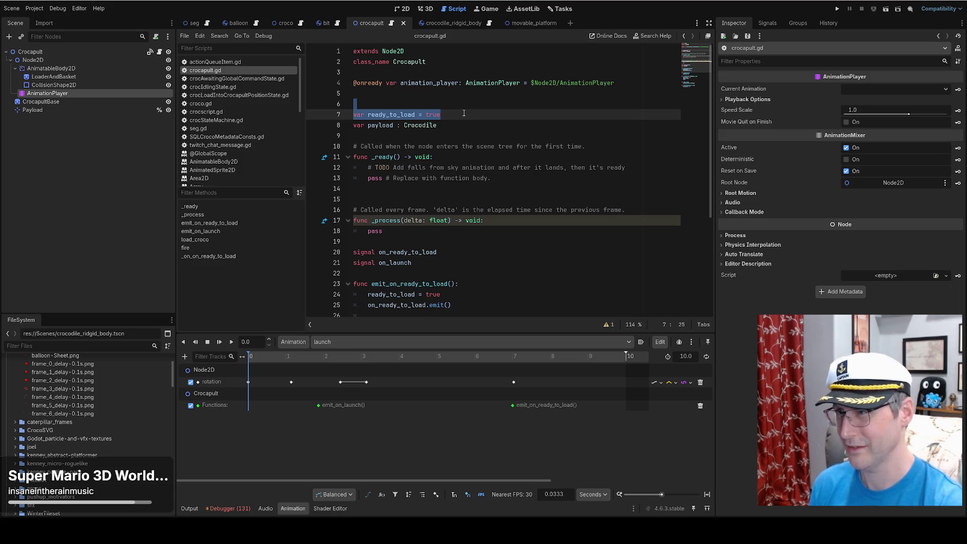
{"action": "scroll", "coordinate": [463, 114], "scroll_direction": "down", "scroll_amount": 3}
{"action": "left_click", "coordinate": [445, 200]}
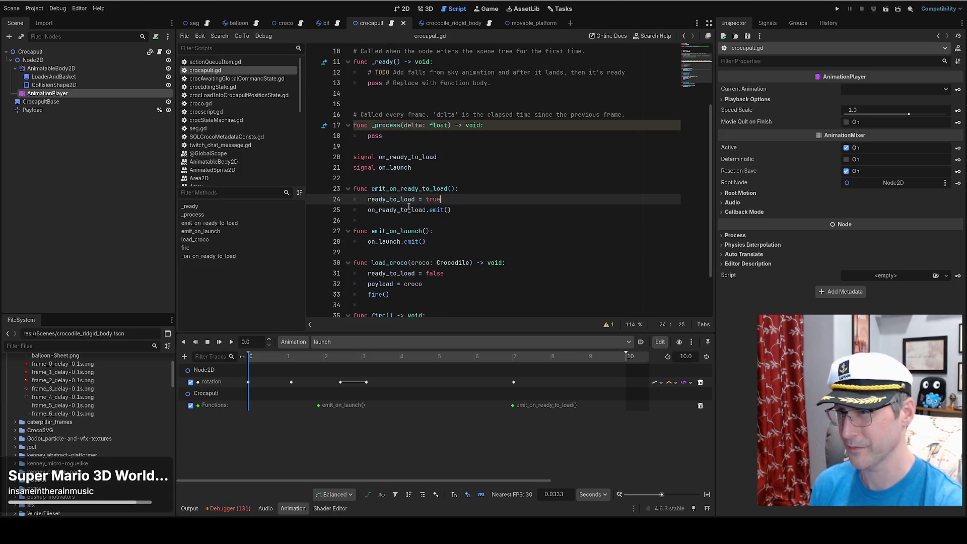
{"action": "left_click_drag", "start_coordinate": [425, 146], "coordinate": [455, 169]}
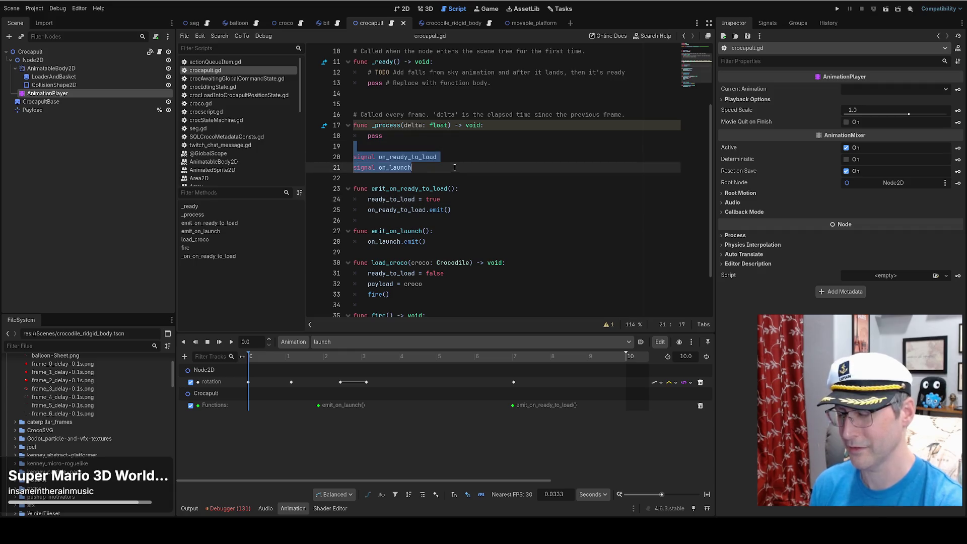
{"action": "left_click", "coordinate": [452, 165]}
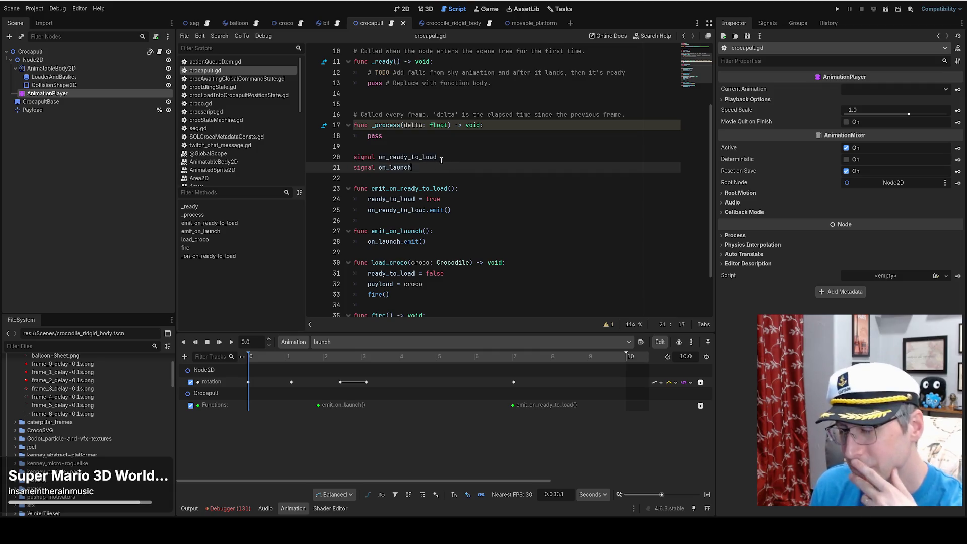
{"action": "scroll", "coordinate": [441, 162], "scroll_direction": "down", "scroll_amount": 1}
{"action": "scroll", "coordinate": [470, 167], "scroll_direction": "down", "scroll_amount": 1}
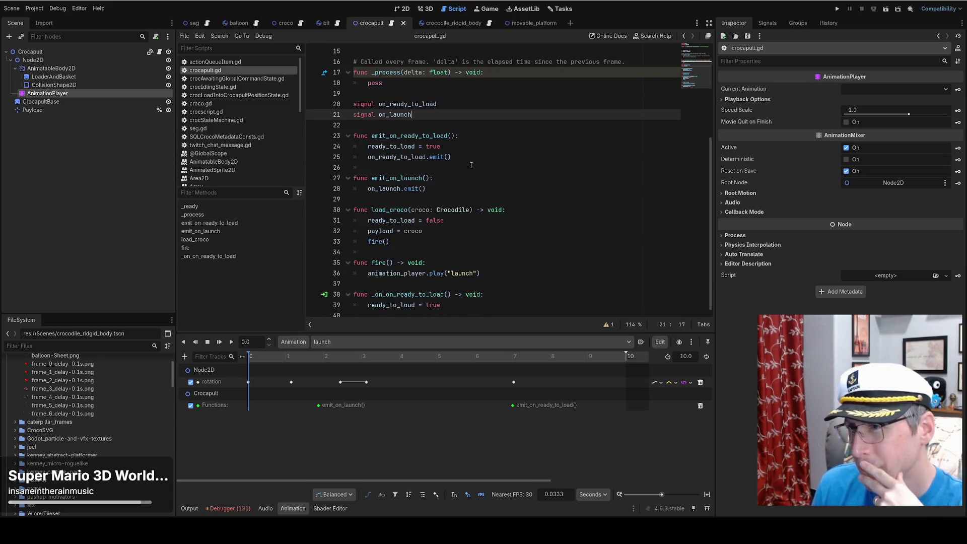
Delete emit_on_launch and signal on_launch, undo to restore them, and save crocapult.gd.
{"action": "left_click_drag", "start_coordinate": [370, 167], "coordinate": [426, 188]}
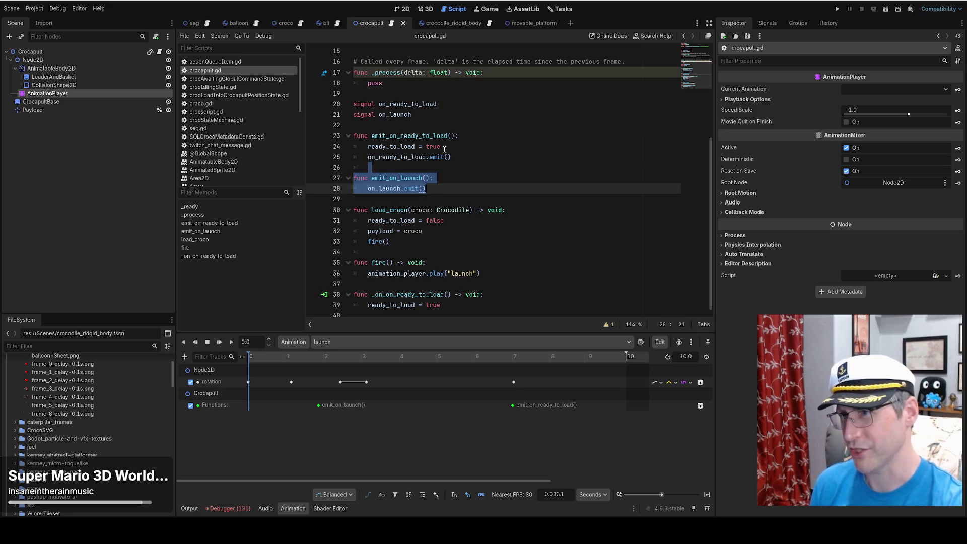
{"action": "key", "text": "BackSpace"}
{"action": "key", "text": "BackSpace"}
{"action": "key", "text": "BackSpace"}
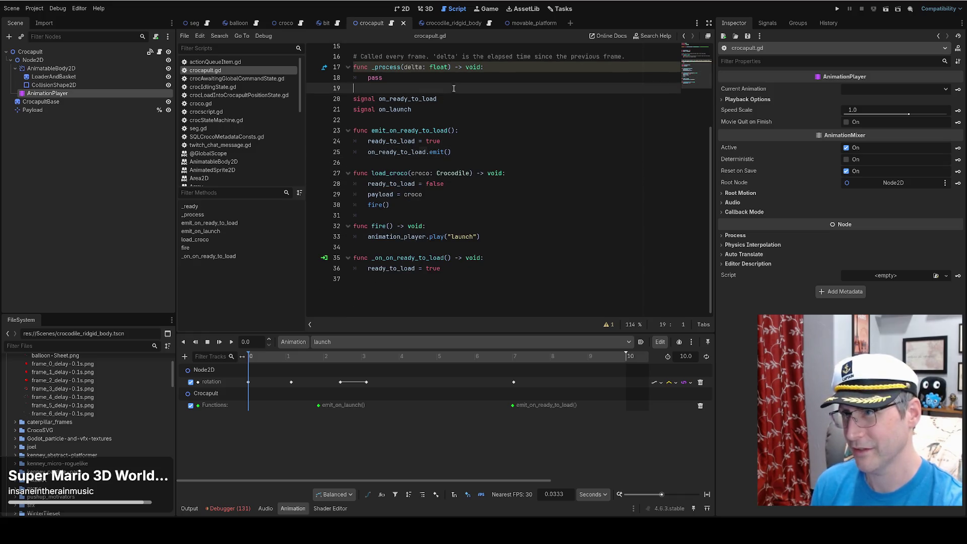
{"action": "left_click_drag", "start_coordinate": [454, 109], "coordinate": [454, 100]}
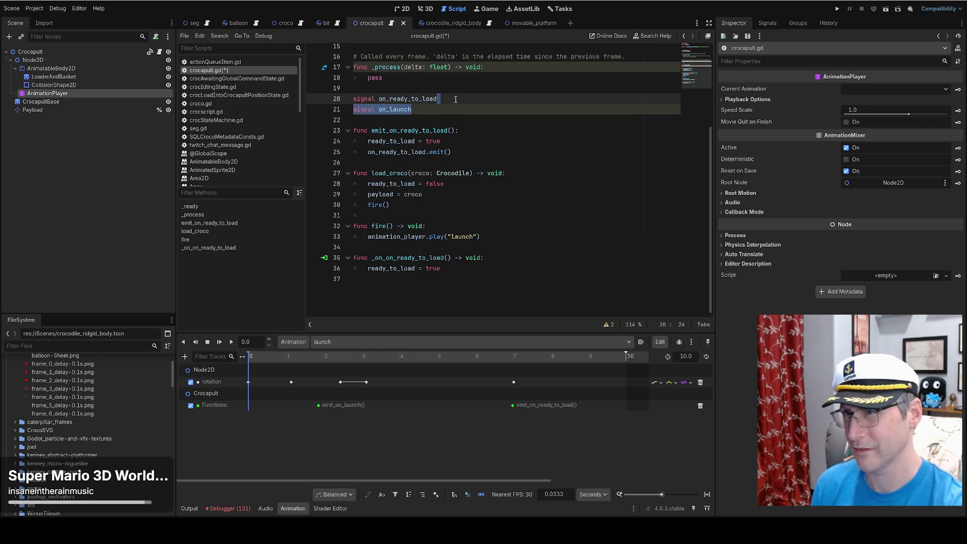
{"action": "key", "text": "BackSpace"}
{"action": "key", "text": "ctrl+z"}
{"action": "key", "text": "ctrl+z"}
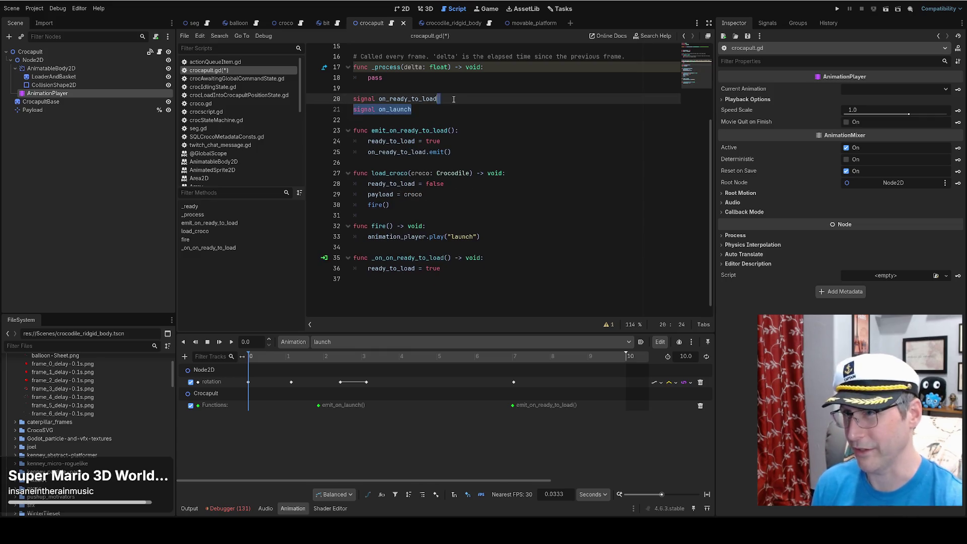
{"action": "left_click", "coordinate": [471, 114]}
{"action": "key", "text": "ctrl+s"}
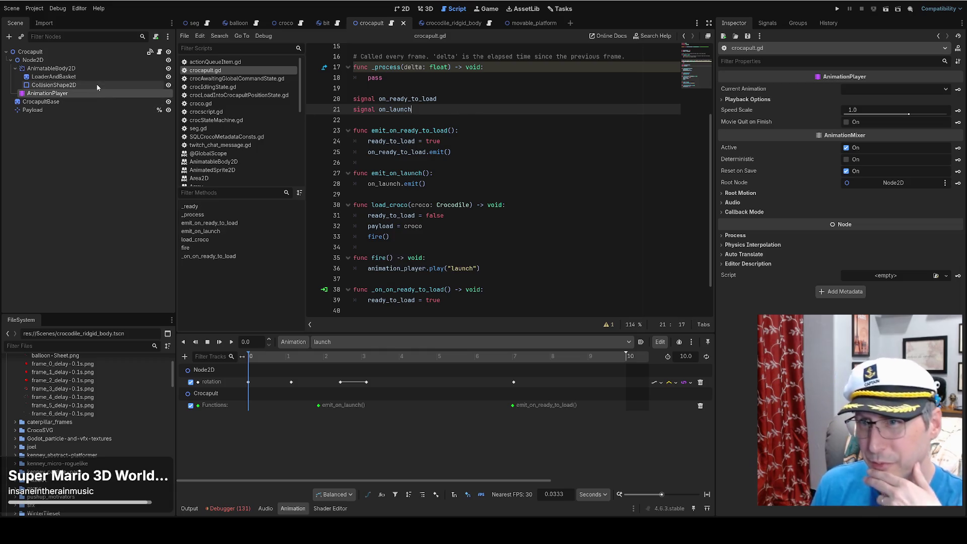
Return to the crocapult scene's 2D view and play the launch animation so the arm swings up.
{"action": "left_click", "coordinate": [96, 52]}
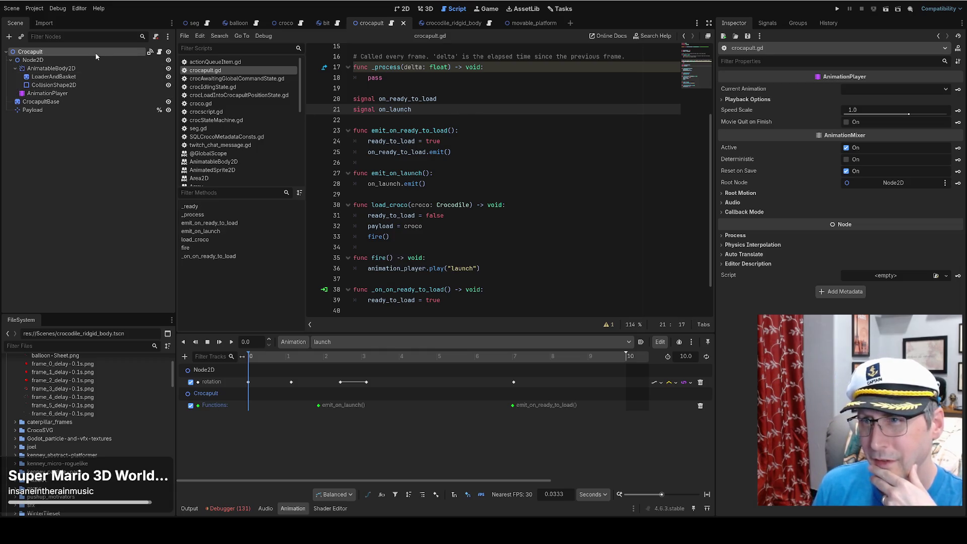
{"action": "left_click", "coordinate": [191, 25]}
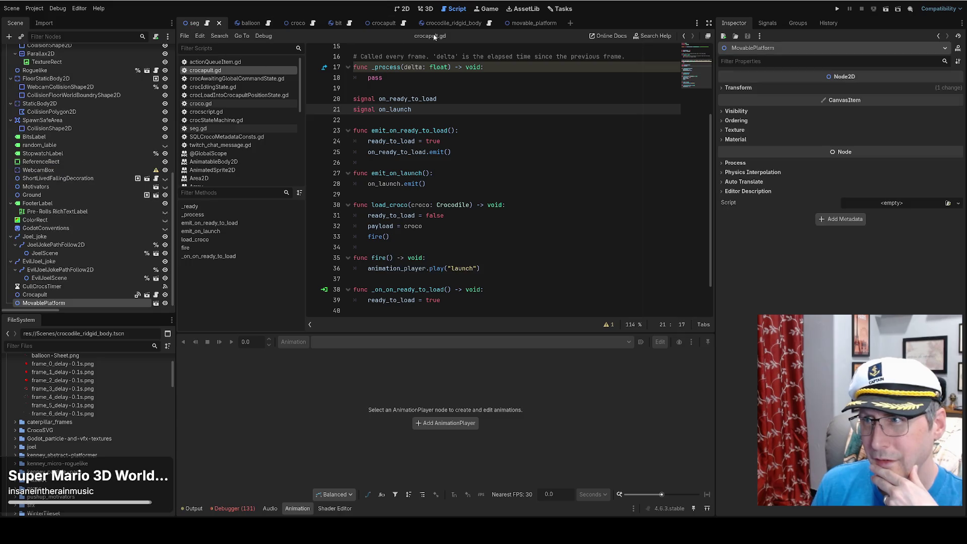
{"action": "left_click", "coordinate": [373, 24]}
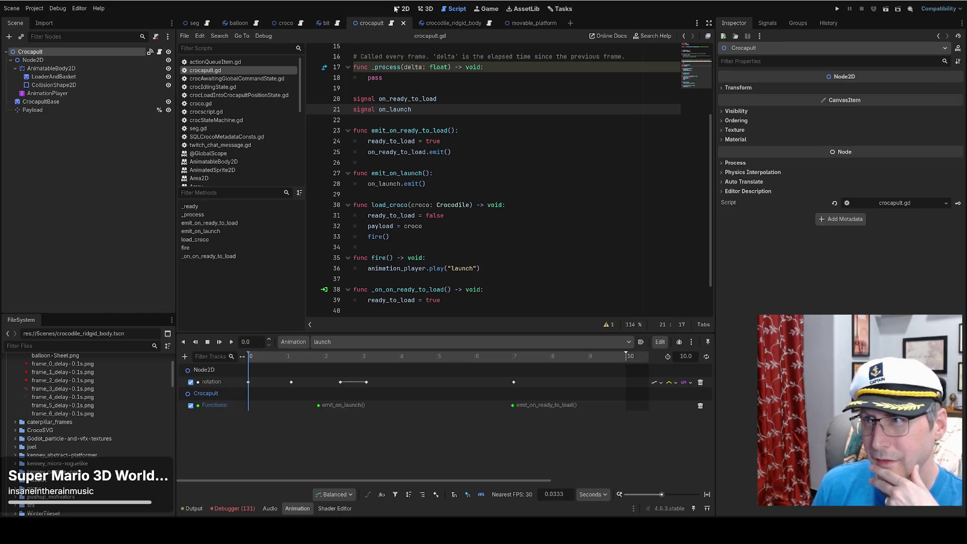
{"action": "left_click", "coordinate": [397, 8]}
{"action": "mouse_move", "coordinate": [288, 358]}
{"action": "left_mouse_down"}
{"action": "mouse_move", "coordinate": [344, 357]}
{"action": "mouse_move", "coordinate": [211, 355]}
{"action": "left_mouse_up"}
{"action": "left_click", "coordinate": [231, 345]}
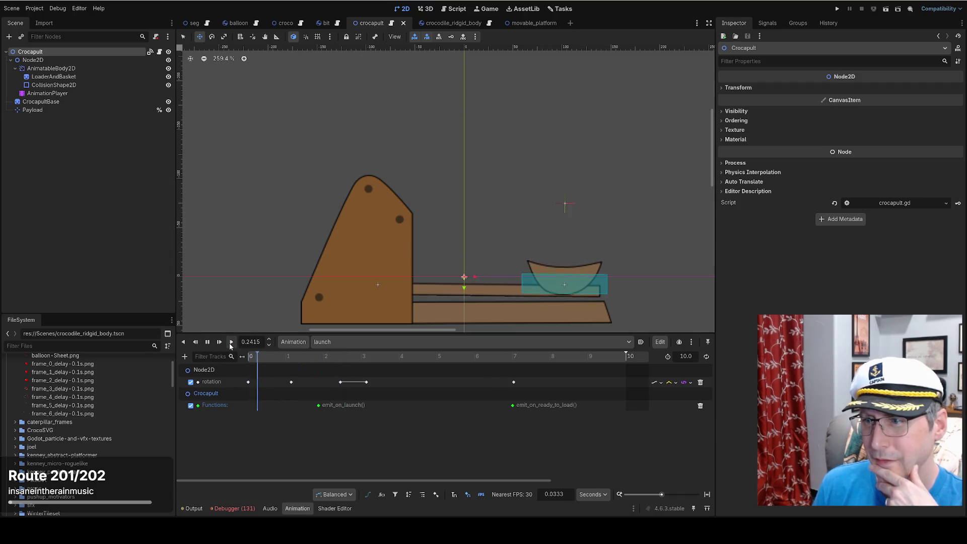
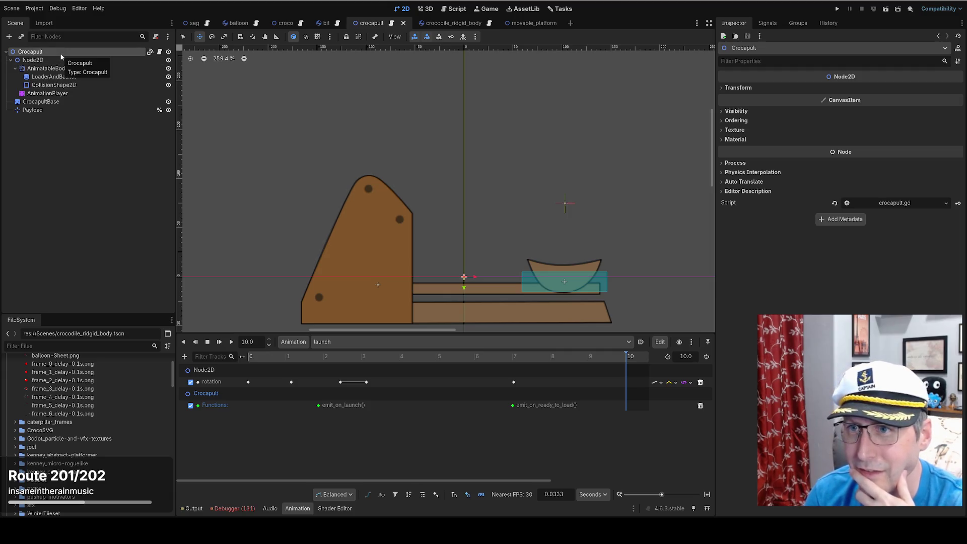
Look over crocapult.gd and the Node2D and AnimatableBody2D properties.
{"action": "left_click", "coordinate": [159, 52]}
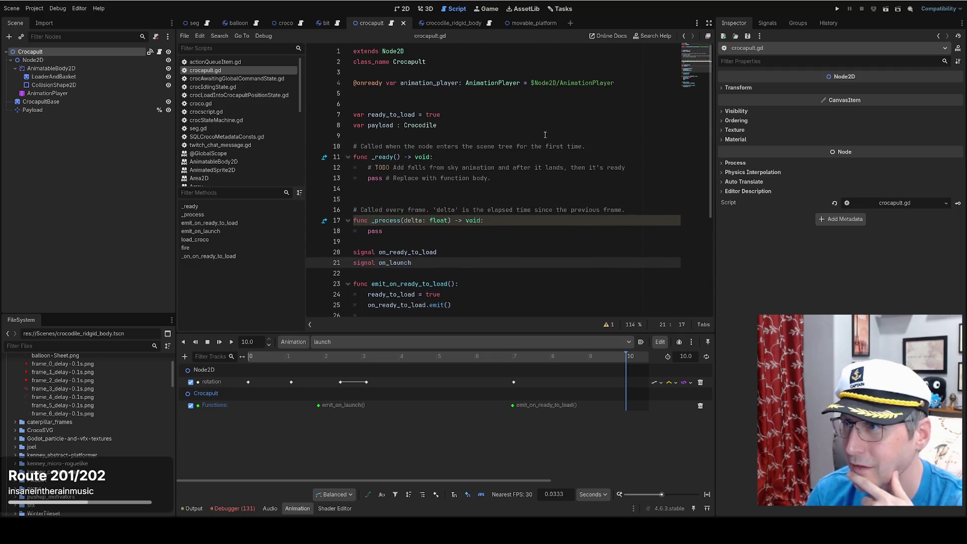
{"action": "left_click", "coordinate": [146, 59]}
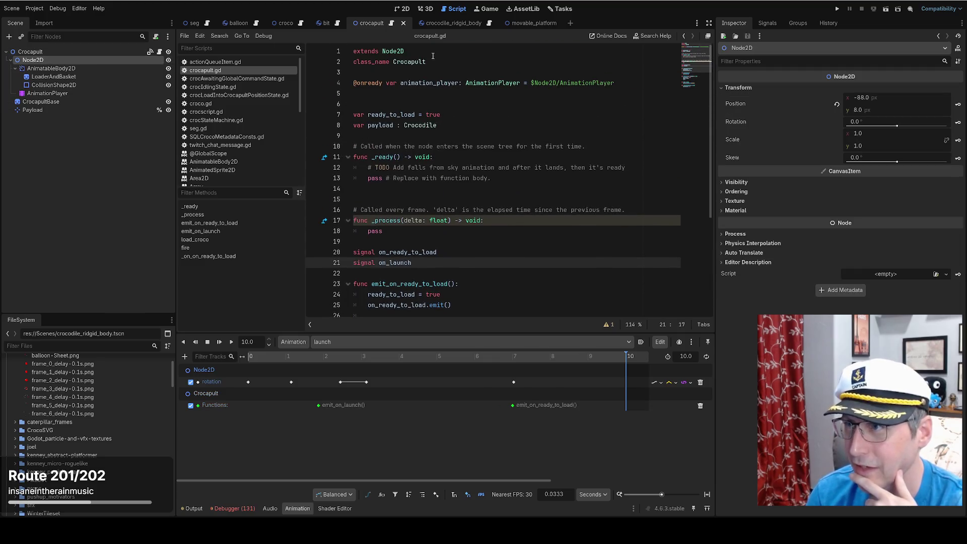
{"action": "left_click", "coordinate": [115, 70]}
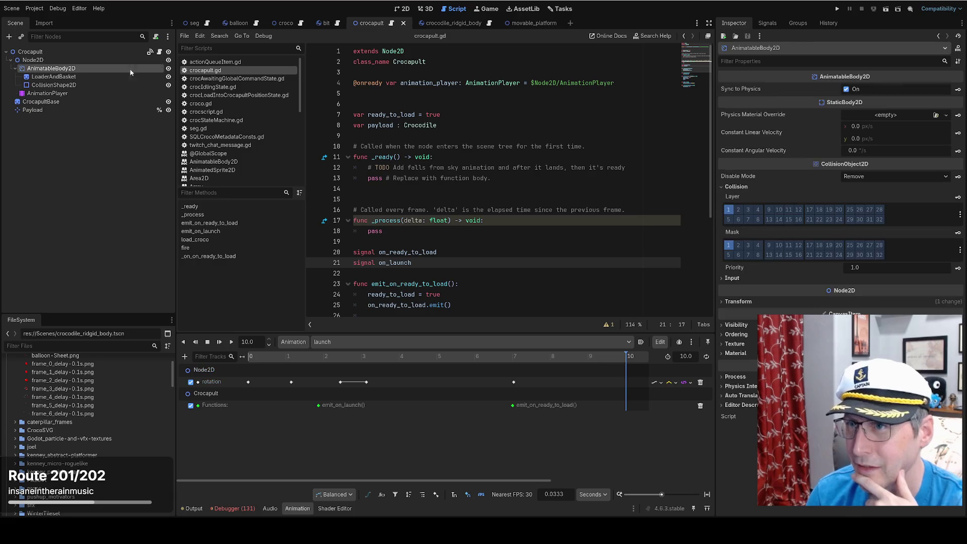
In the 2D view, select the AnimationPlayer and bring up the Add Track type list.
{"action": "left_click", "coordinate": [50, 94]}
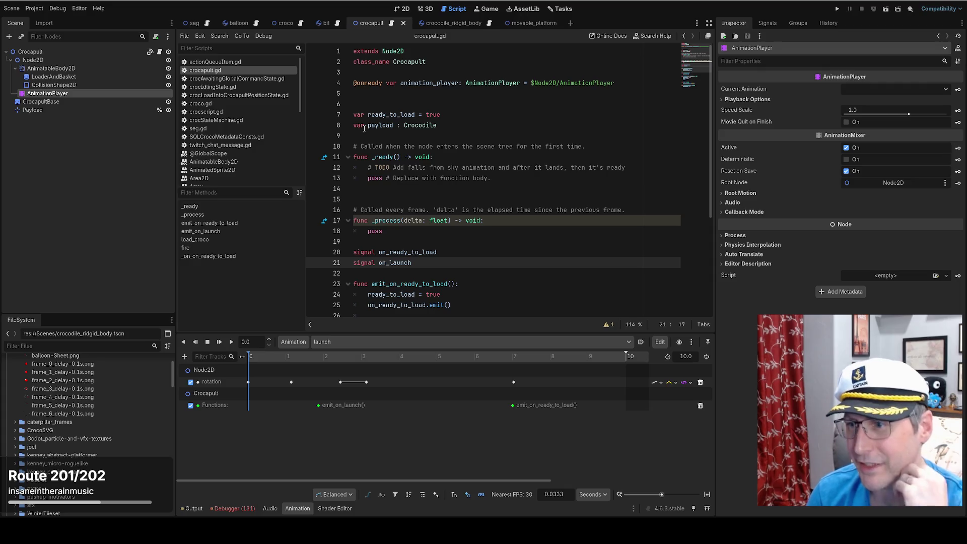
{"action": "left_click", "coordinate": [406, 11]}
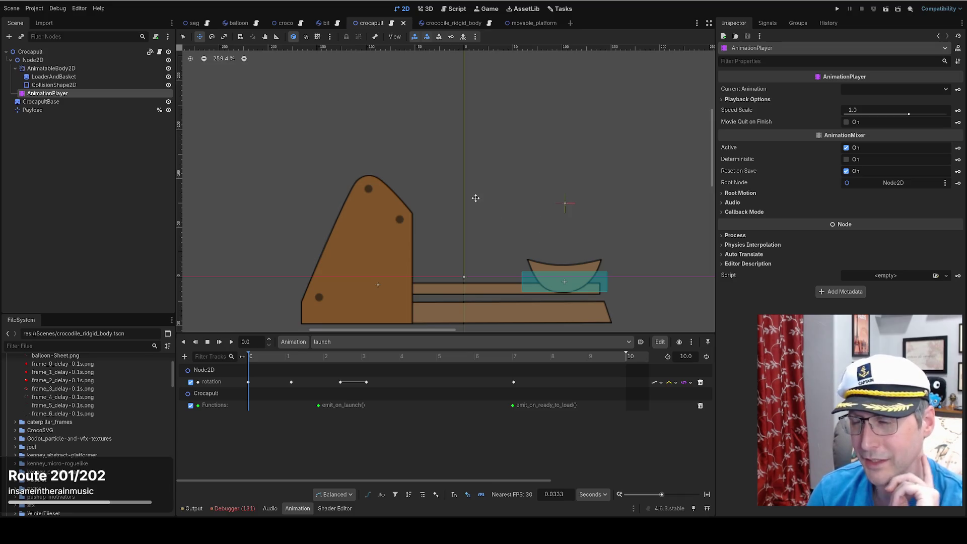
{"action": "right_click", "coordinate": [79, 69]}
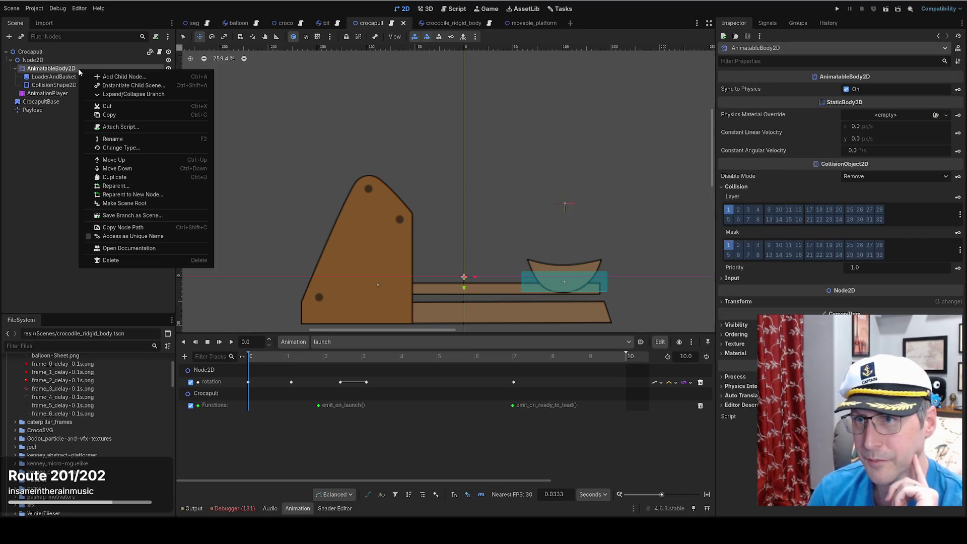
{"action": "left_click", "coordinate": [55, 95]}
{"action": "left_click", "coordinate": [54, 94]}
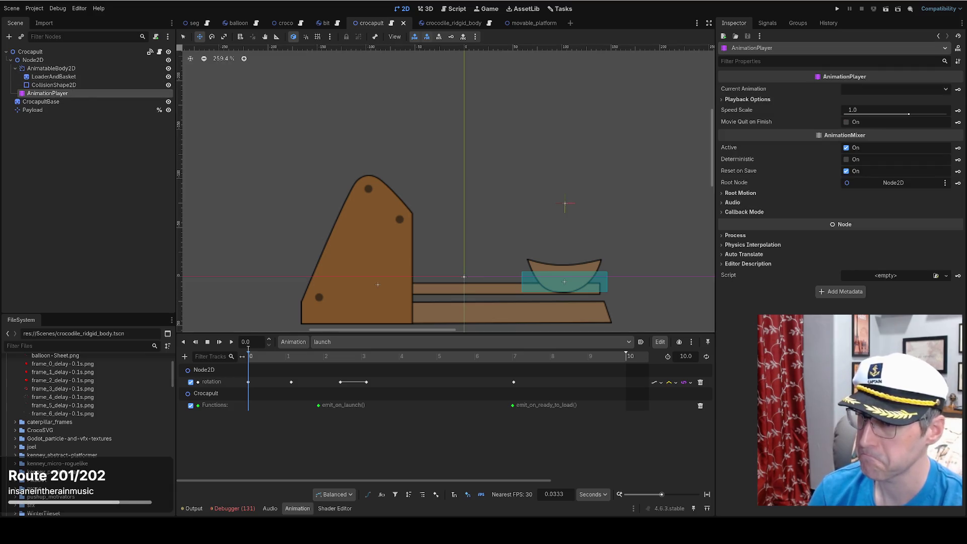
{"action": "left_click", "coordinate": [186, 357]}
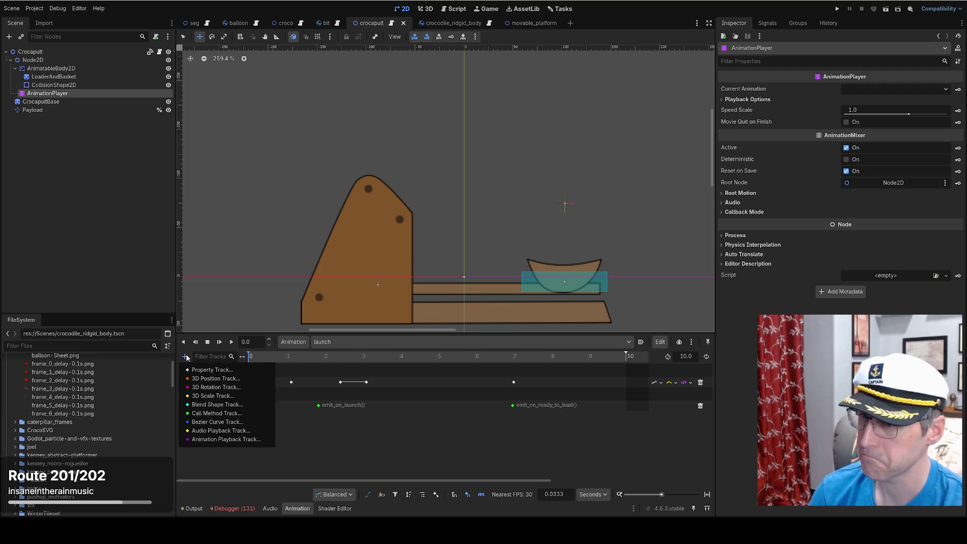
Add an AnimatableBody2D 'position' property track to the launch animation, then save and run.
{"action": "left_click", "coordinate": [197, 370]}
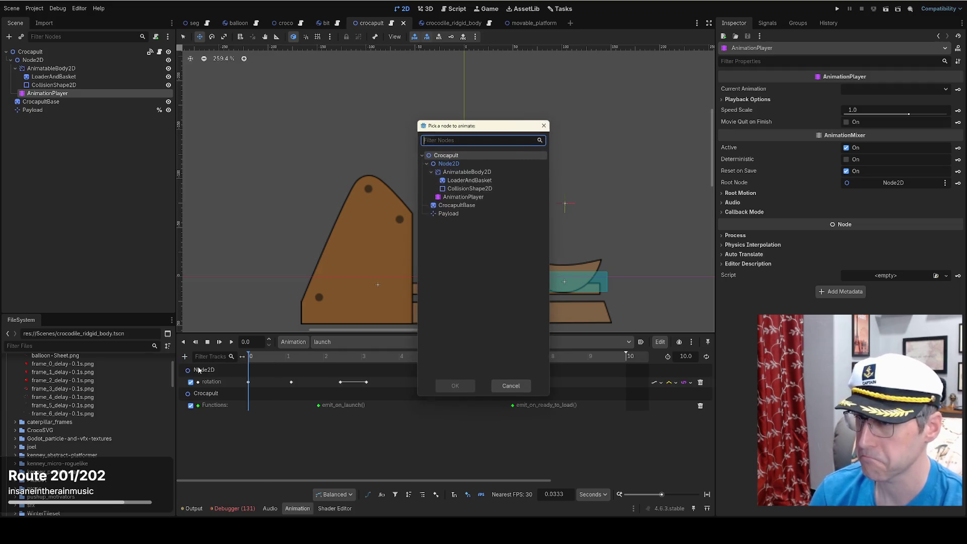
{"action": "left_click", "coordinate": [467, 172]}
{"action": "left_click", "coordinate": [459, 386]}
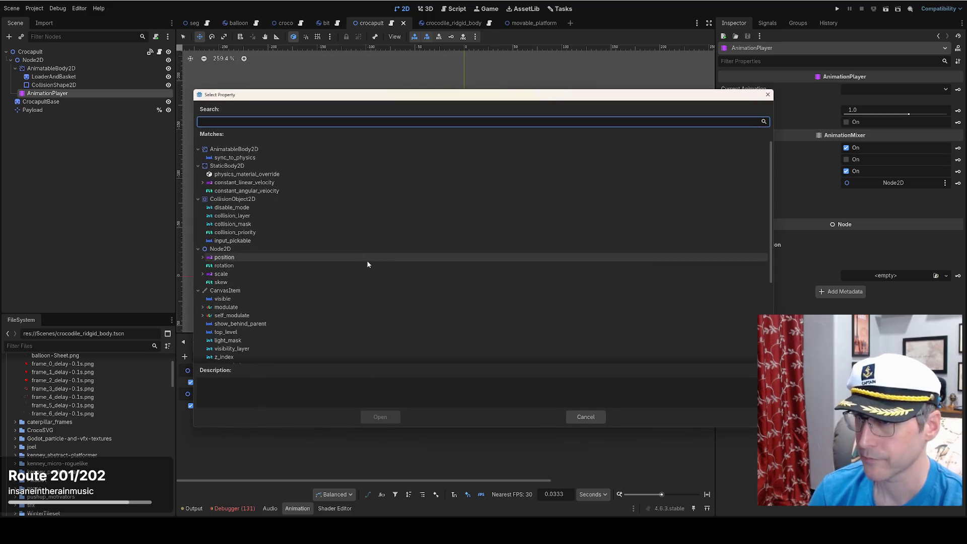
{"action": "left_click", "coordinate": [324, 149]}
{"action": "left_click", "coordinate": [324, 149]}
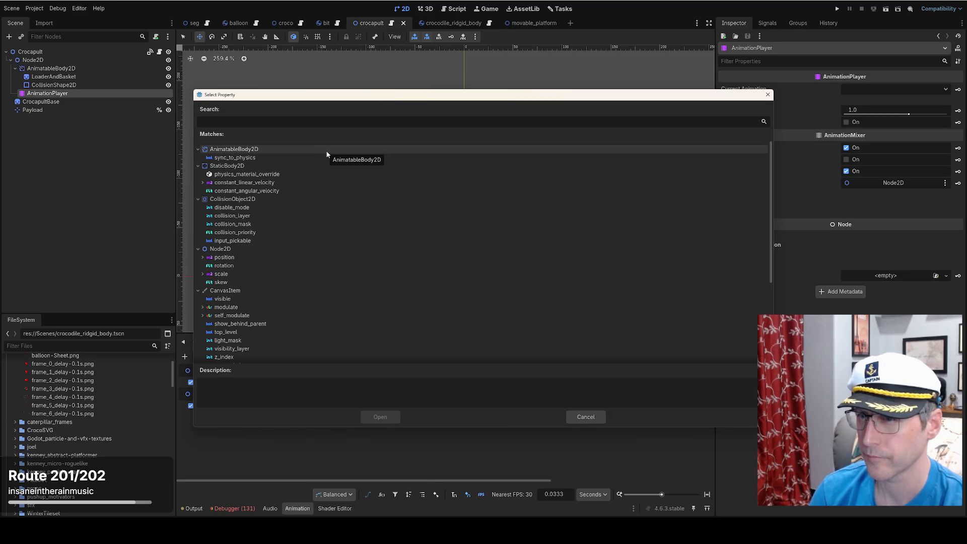
{"action": "left_click", "coordinate": [325, 150]}
{"action": "left_click", "coordinate": [325, 150]}
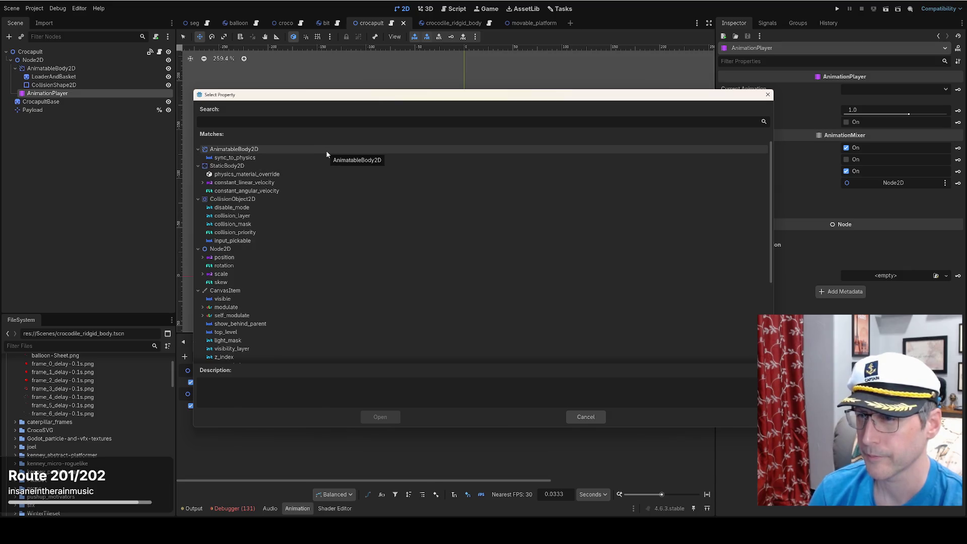
{"action": "left_click", "coordinate": [254, 259]}
{"action": "left_click", "coordinate": [381, 417]}
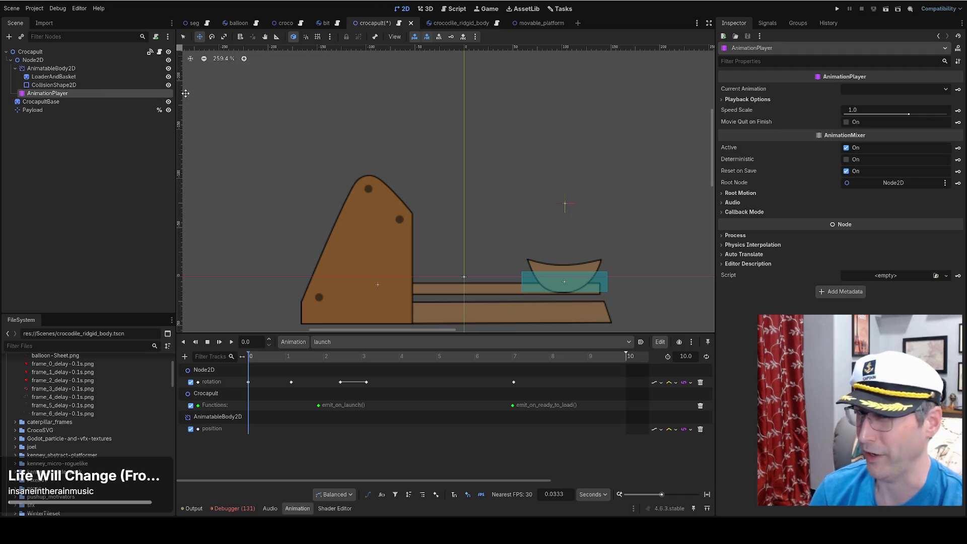
{"action": "left_click", "coordinate": [837, 8]}
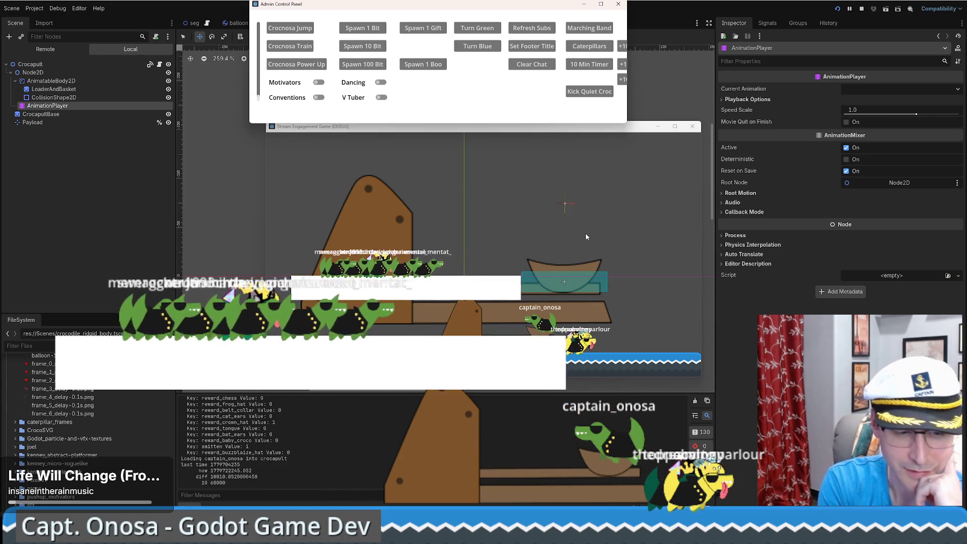
Spawn a Boo critter in the running game, then stop it with F8.
{"action": "left_click", "coordinate": [424, 63]}
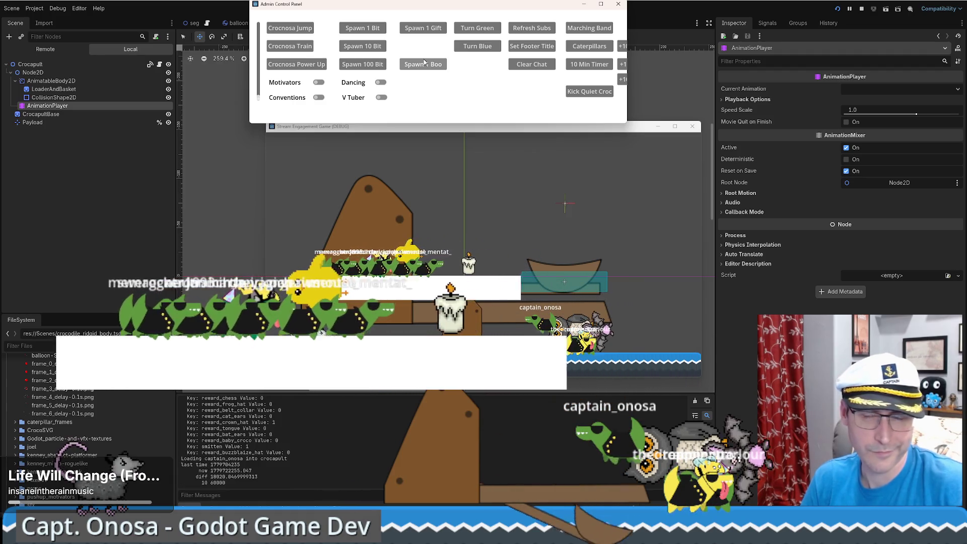
{"action": "key", "text": "F8"}
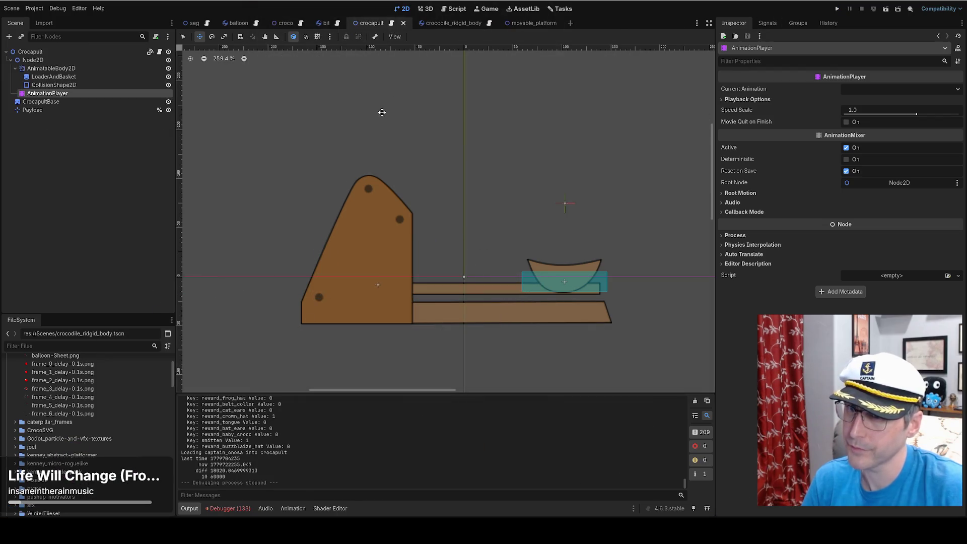
Scroll through crocapult.gd, then show the movable_platform scene in the 2D view.
{"action": "left_click", "coordinate": [159, 52]}
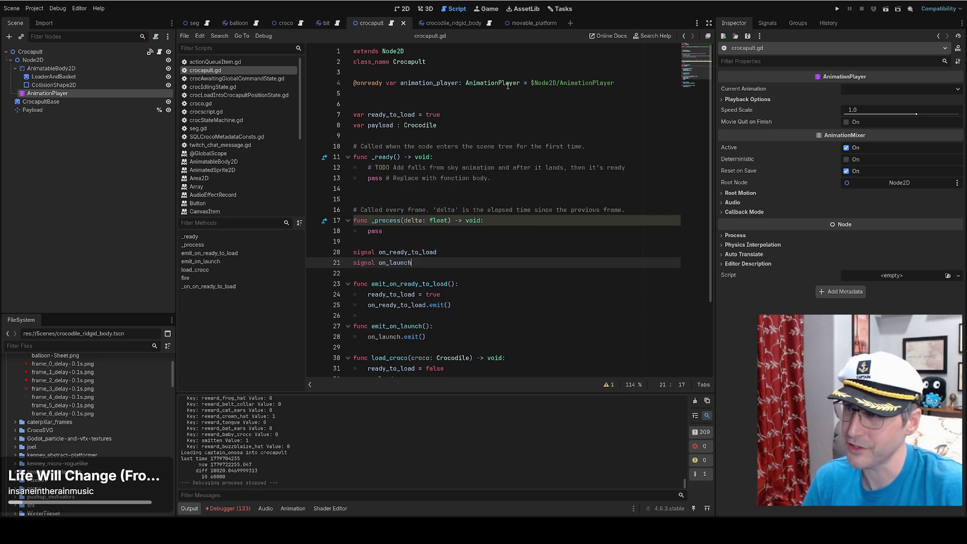
{"action": "scroll", "coordinate": [496, 114], "scroll_direction": "down", "scroll_amount": 2}
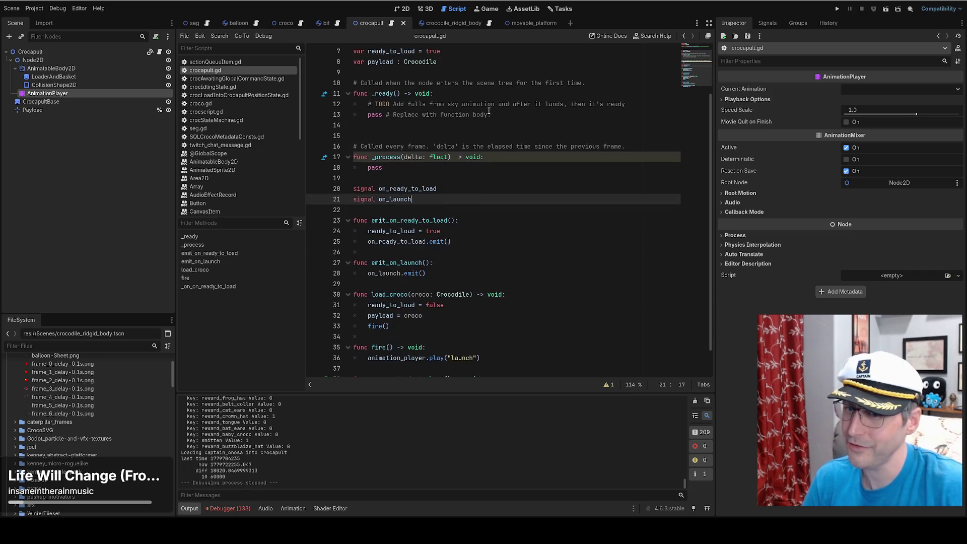
{"action": "scroll", "coordinate": [489, 111], "scroll_direction": "up", "scroll_amount": 2}
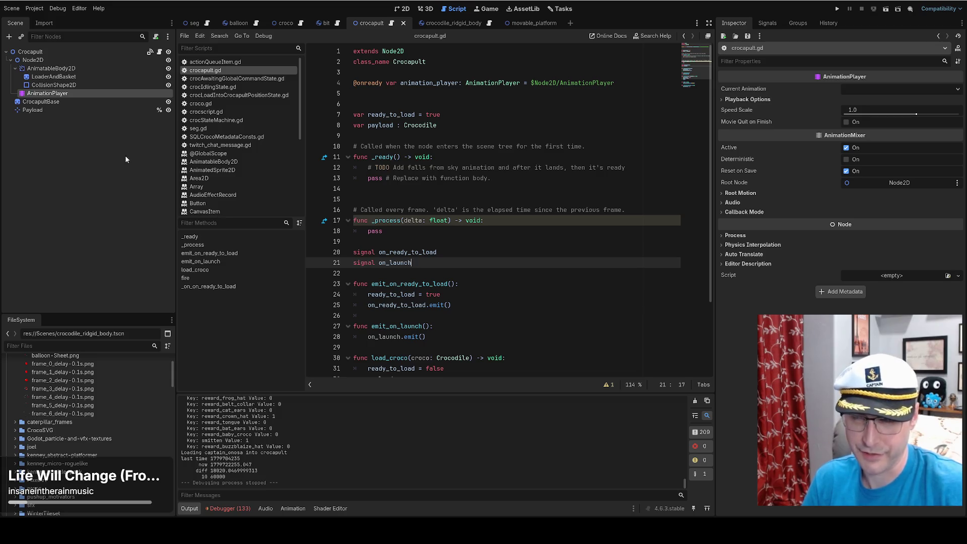
{"action": "left_click", "coordinate": [523, 24]}
{"action": "left_click", "coordinate": [402, 9]}
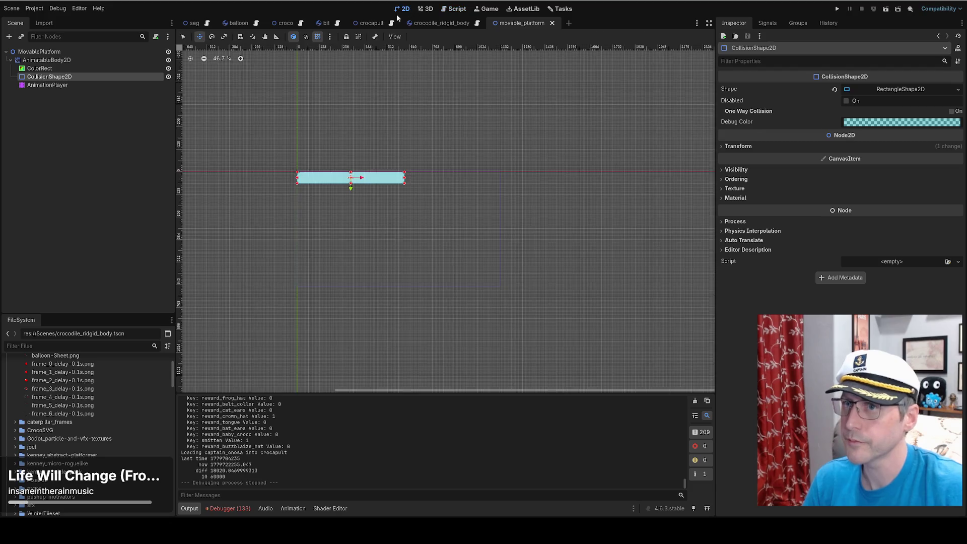
Create a rotation track on the move animation tilting the AnimatableBody2D to 26.5°.
{"action": "left_click", "coordinate": [66, 86]}
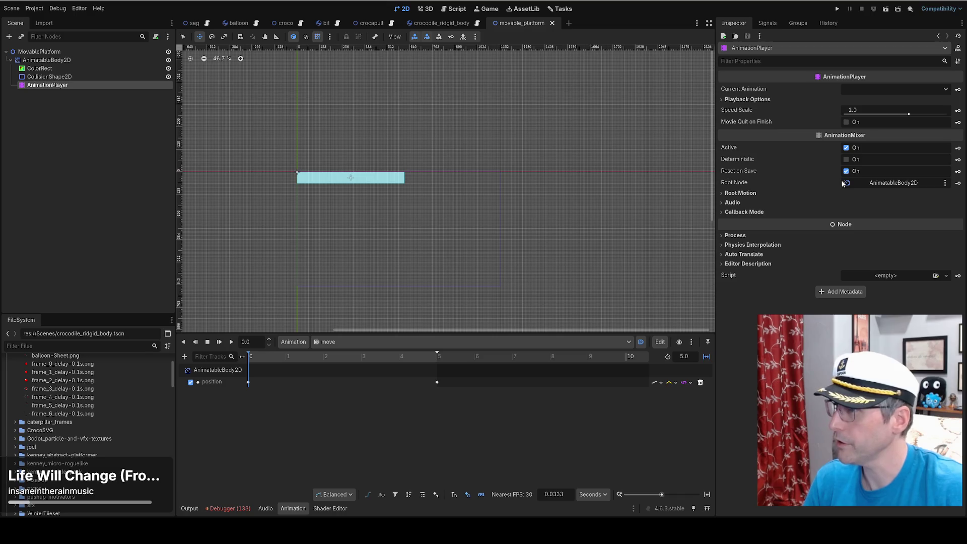
{"action": "left_click", "coordinate": [46, 60]}
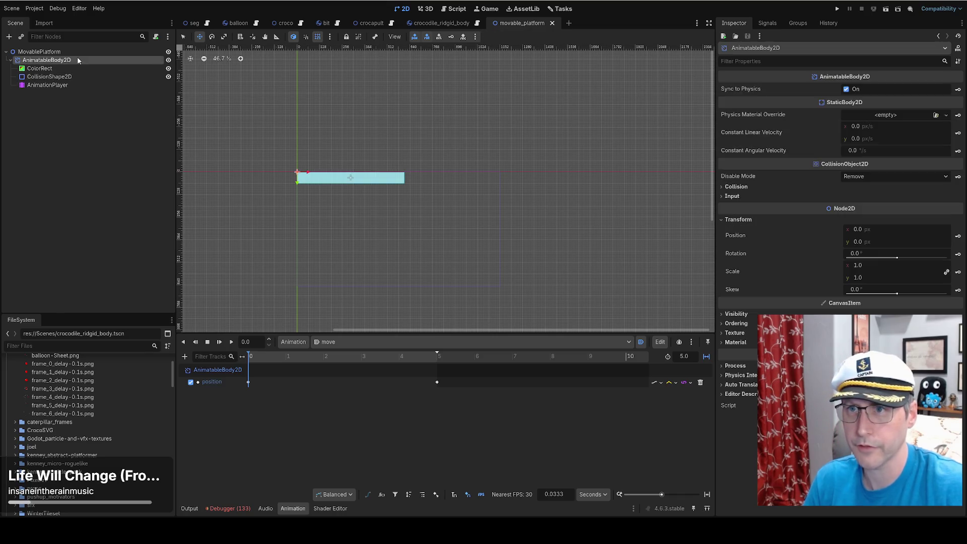
{"action": "left_click", "coordinate": [958, 257]}
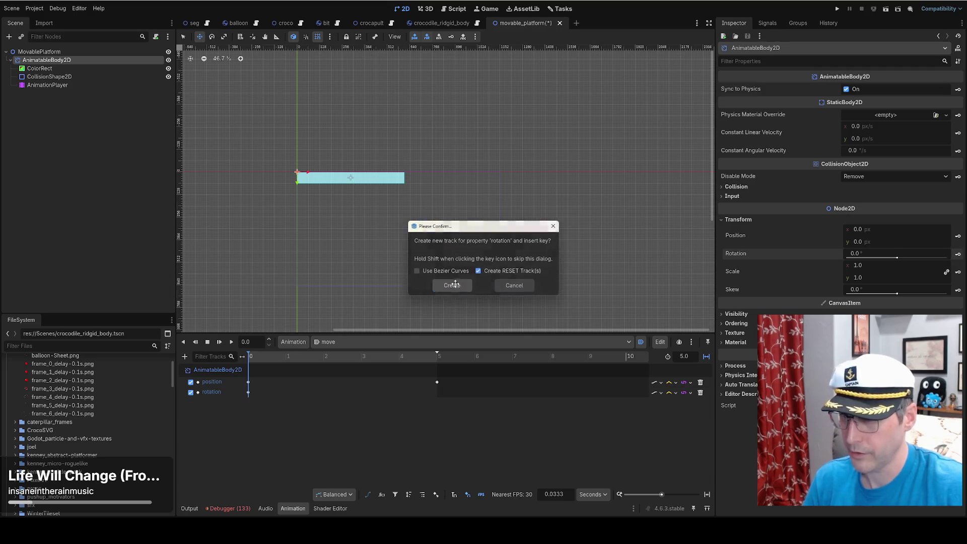
{"action": "left_click", "coordinate": [451, 286]}
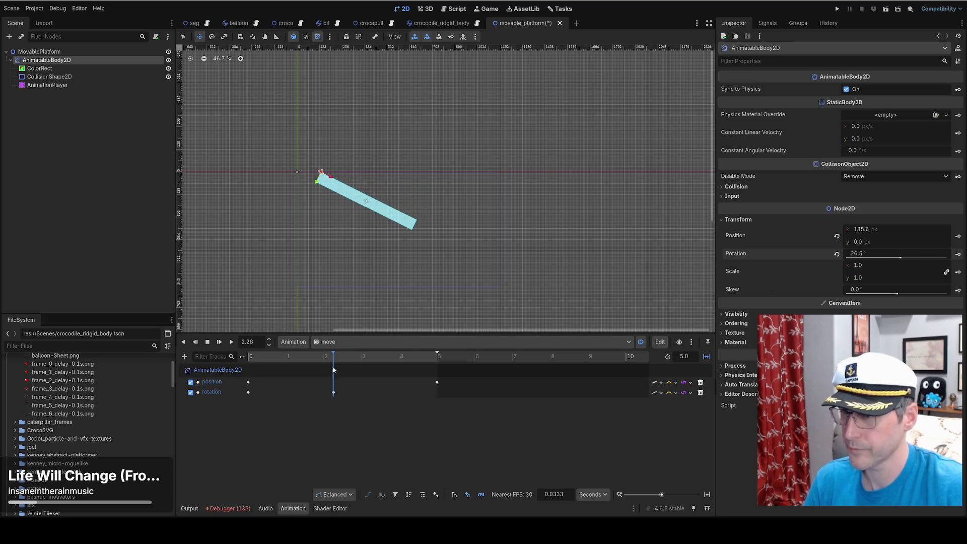
Scrub the move animation to preview the tilt, then run the game.
{"action": "left_click_drag", "start_coordinate": [335, 361], "coordinate": [436, 359]}
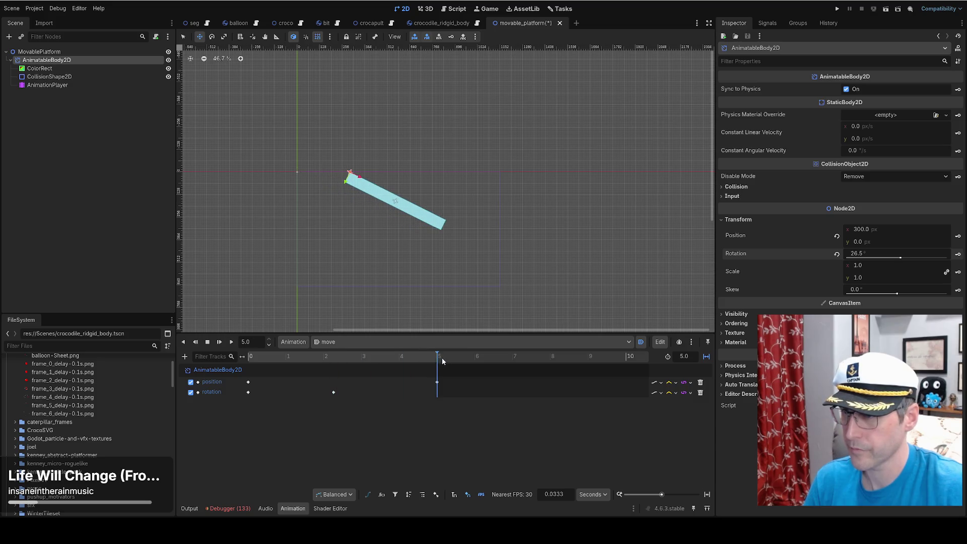
{"action": "mouse_move", "coordinate": [284, 363]}
{"action": "left_mouse_down"}
{"action": "mouse_move", "coordinate": [250, 365]}
{"action": "mouse_move", "coordinate": [454, 369]}
{"action": "mouse_move", "coordinate": [248, 368]}
{"action": "mouse_move", "coordinate": [384, 373]}
{"action": "mouse_move", "coordinate": [225, 353]}
{"action": "left_mouse_up"}
{"action": "left_click", "coordinate": [836, 8]}
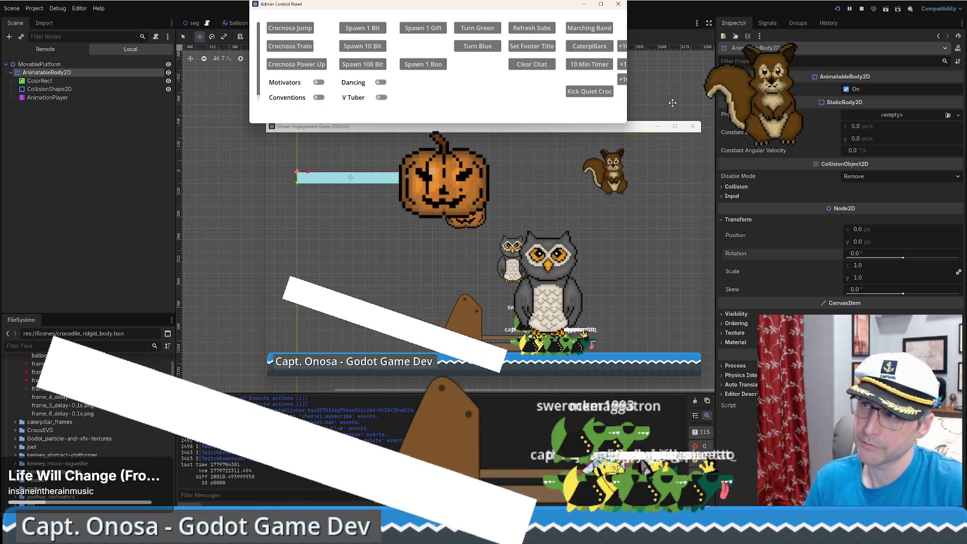
Stop the game, rewind the move animation to 0 and play it, then rerun the game.
{"action": "key", "text": "F8"}
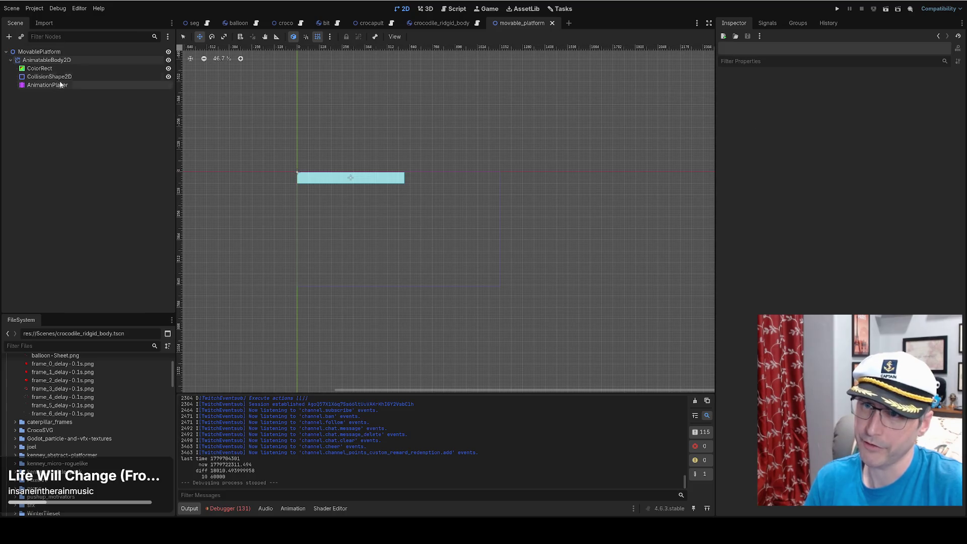
{"action": "left_click", "coordinate": [293, 509]}
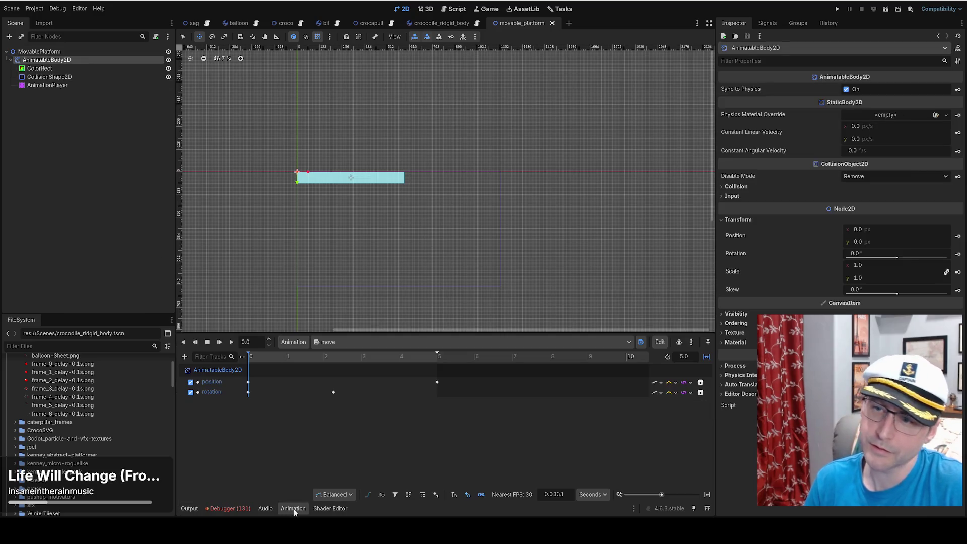
{"action": "mouse_move", "coordinate": [265, 358]}
{"action": "left_mouse_down"}
{"action": "mouse_move", "coordinate": [437, 361]}
{"action": "mouse_move", "coordinate": [288, 358]}
{"action": "left_mouse_up"}
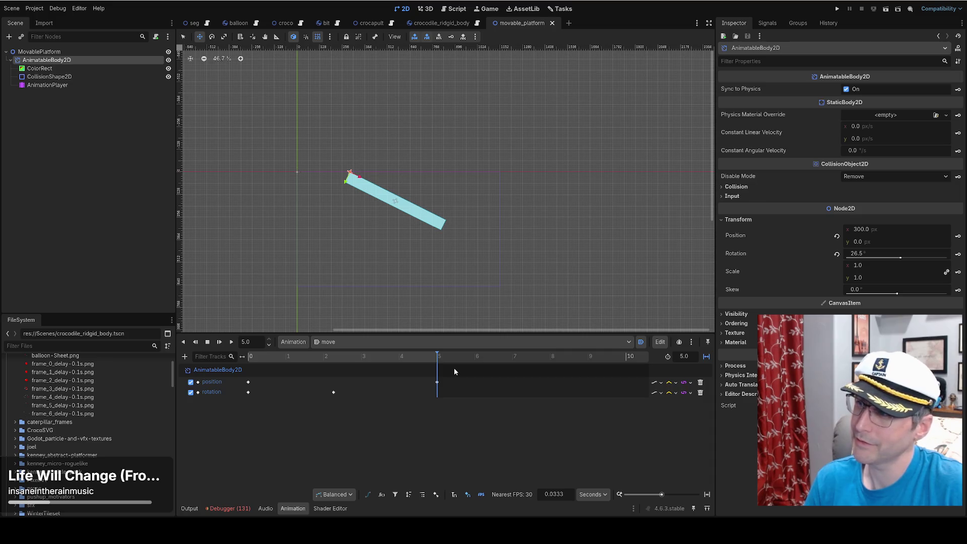
{"action": "left_click_drag", "start_coordinate": [455, 372], "coordinate": [243, 371]}
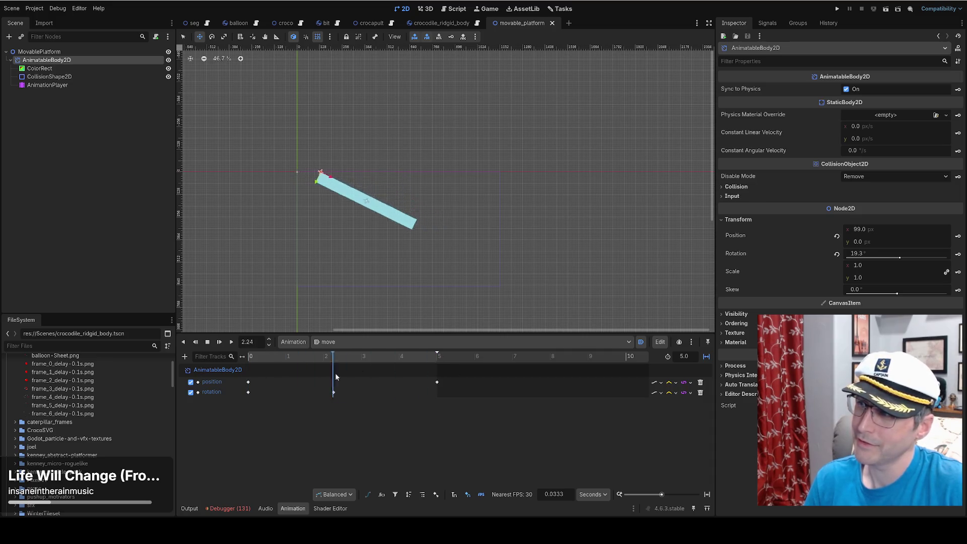
{"action": "left_click_drag", "start_coordinate": [420, 375], "coordinate": [222, 381]}
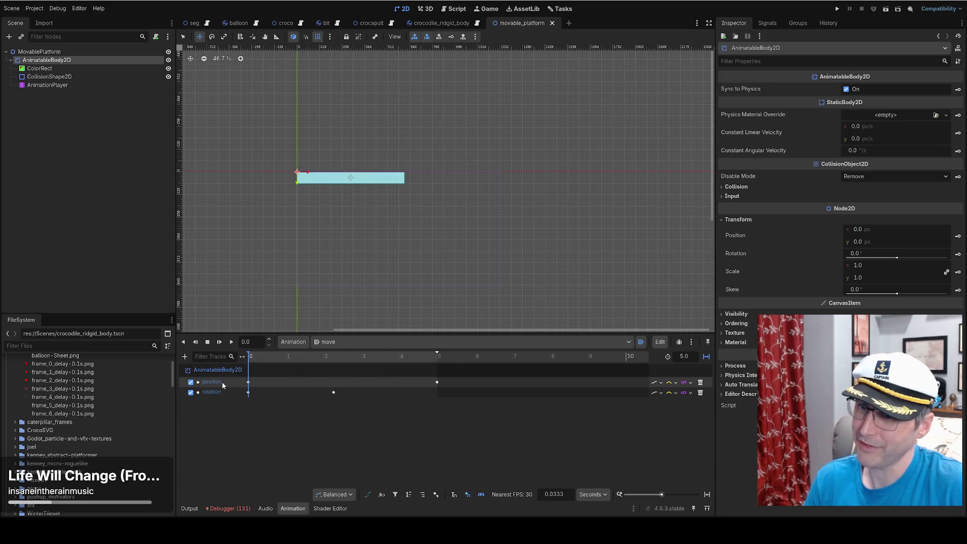
{"action": "left_click", "coordinate": [231, 342]}
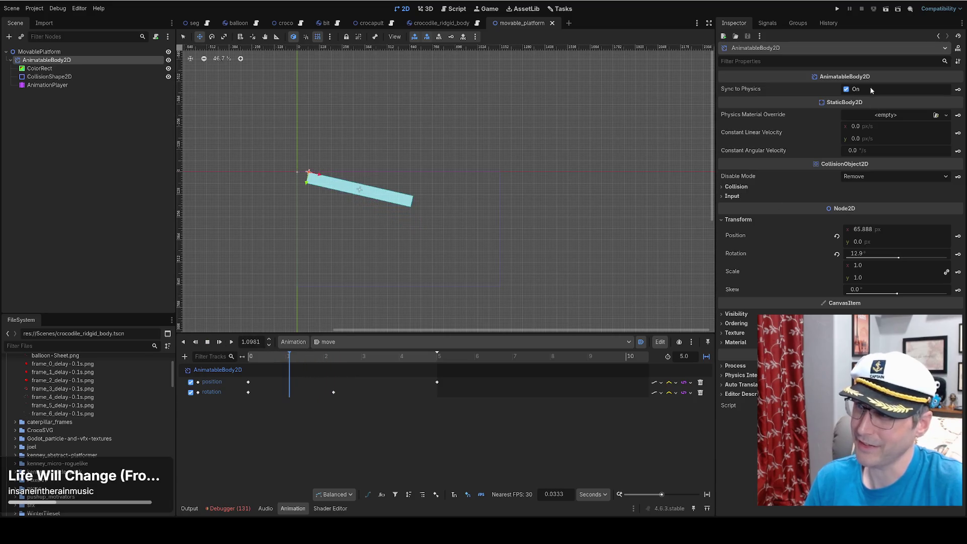
{"action": "left_click", "coordinate": [837, 8]}
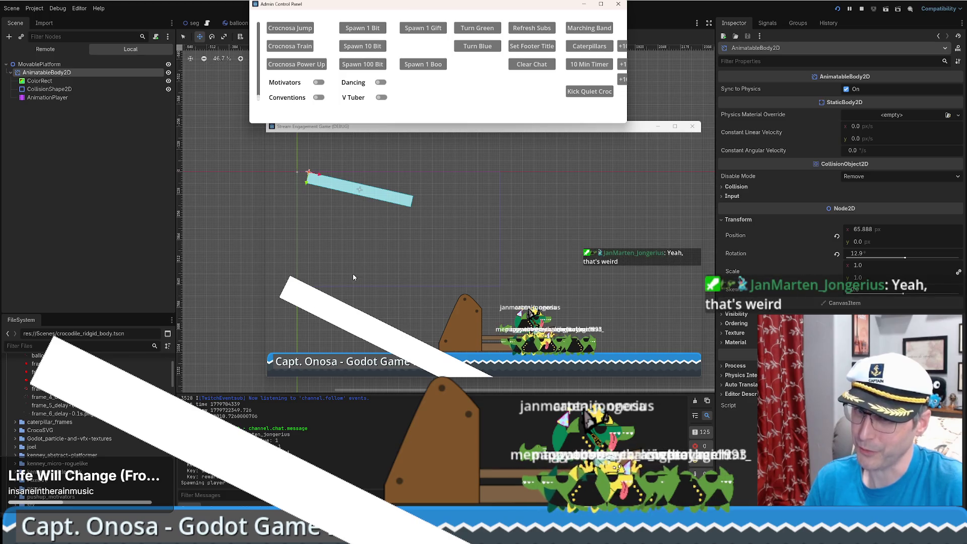
Spawn bat critters, close the game window, and open the Debug menu.
{"action": "left_click", "coordinate": [420, 64]}
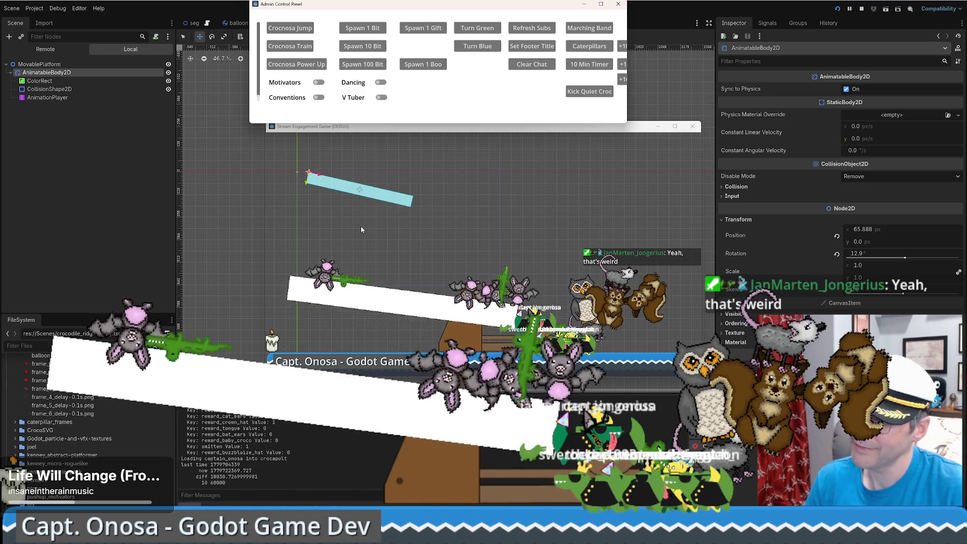
{"action": "left_click", "coordinate": [692, 126]}
{"action": "left_click", "coordinate": [57, 8]}
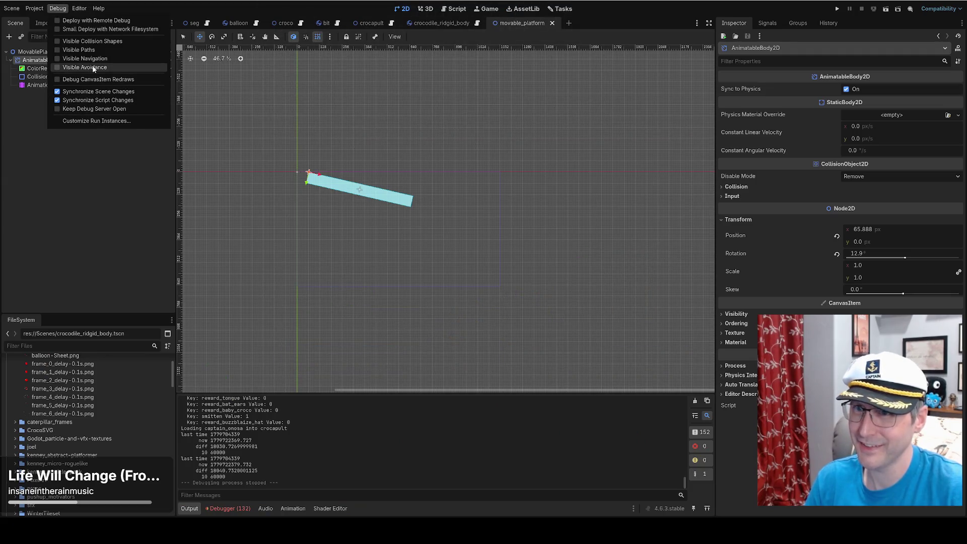
Close the Debug menu and run the game again.
{"action": "left_click", "coordinate": [836, 9]}
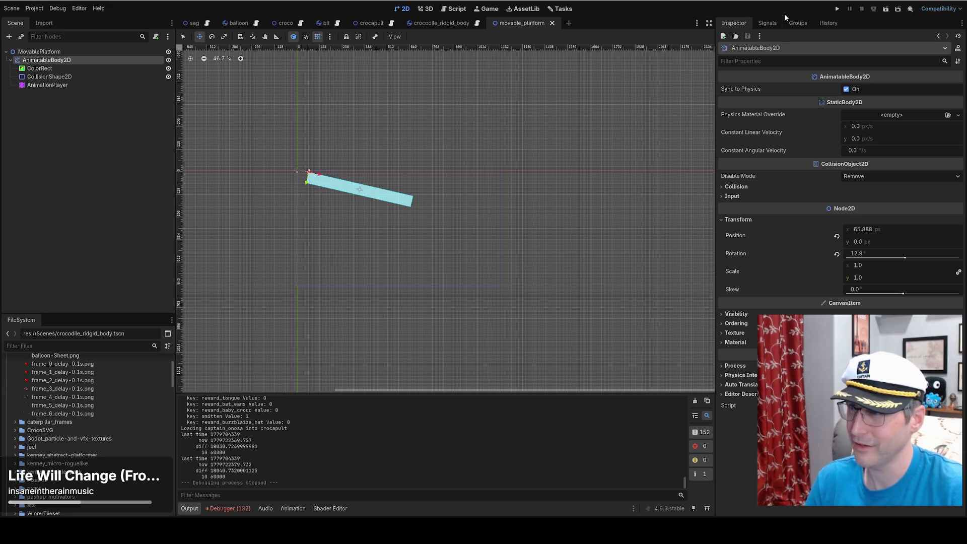
{"action": "left_click", "coordinate": [835, 11]}
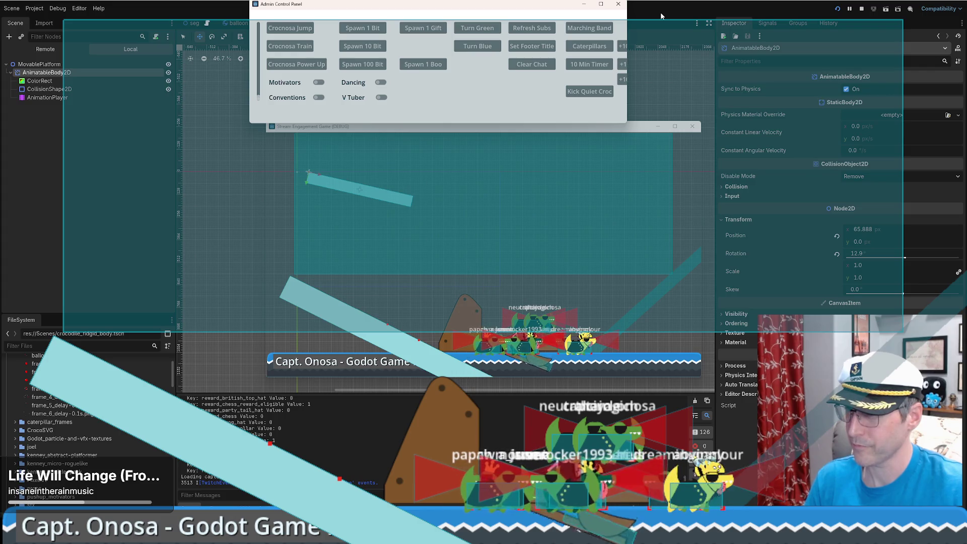
Close the game and rerun it from the seg scene with F5.
{"action": "left_click", "coordinate": [693, 126]}
{"action": "left_click", "coordinate": [193, 25]}
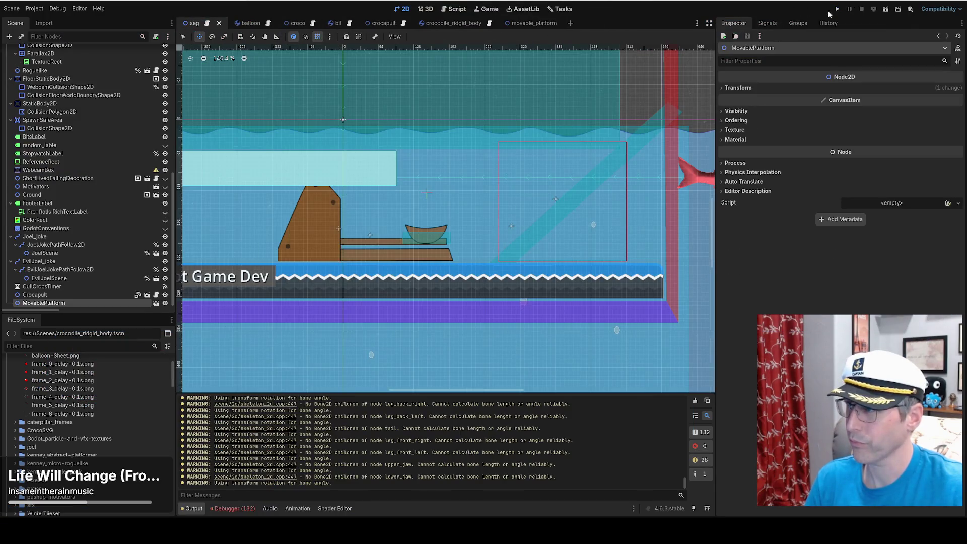
{"action": "key", "text": "F5"}
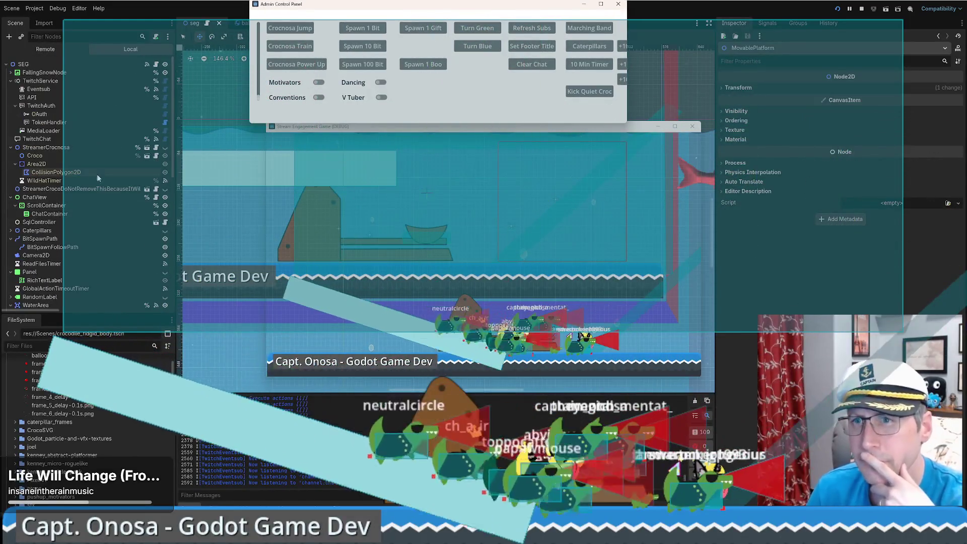
{"action": "scroll", "coordinate": [75, 151], "scroll_direction": "down", "scroll_amount": 10}
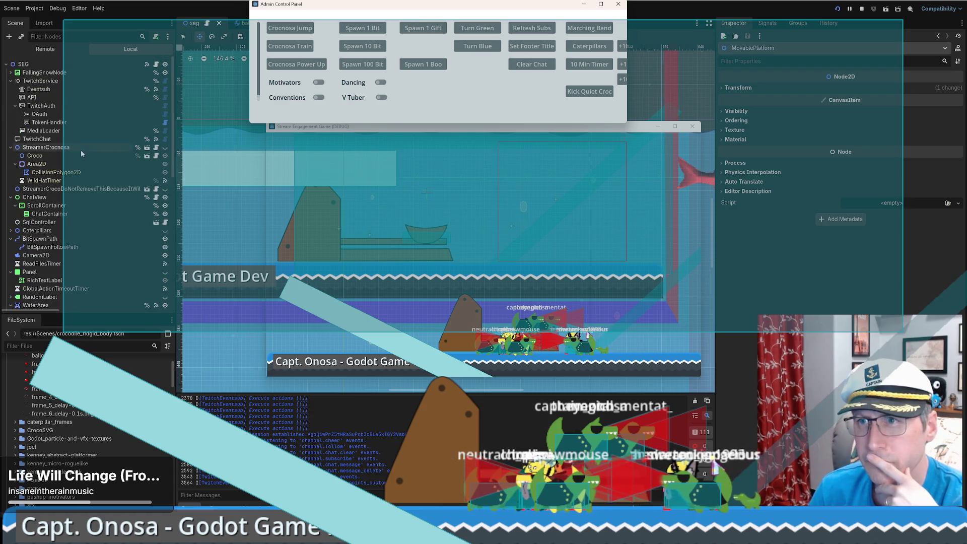
Check the MovablePlatform root node, then select Crocapult in the seg scene tree.
{"action": "left_click", "coordinate": [155, 299]}
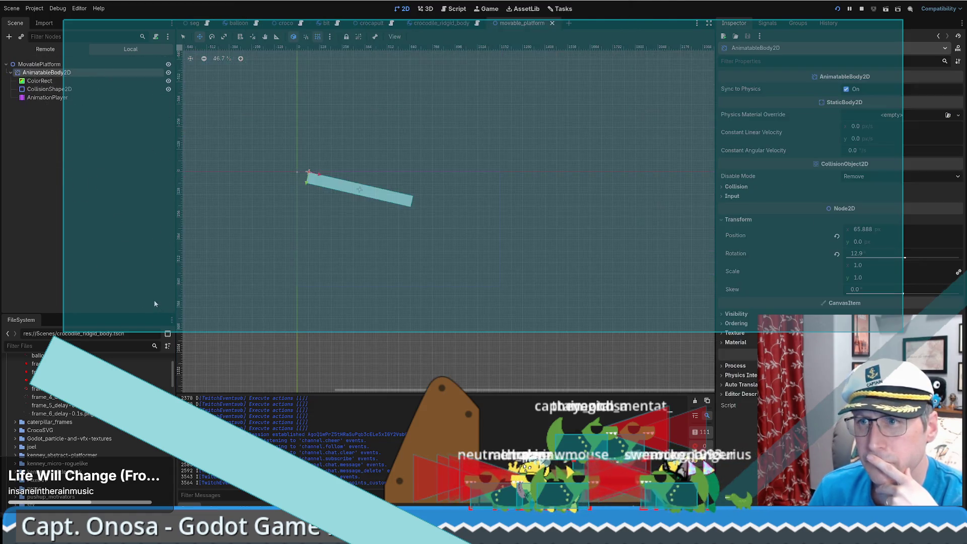
{"action": "left_click", "coordinate": [23, 64]}
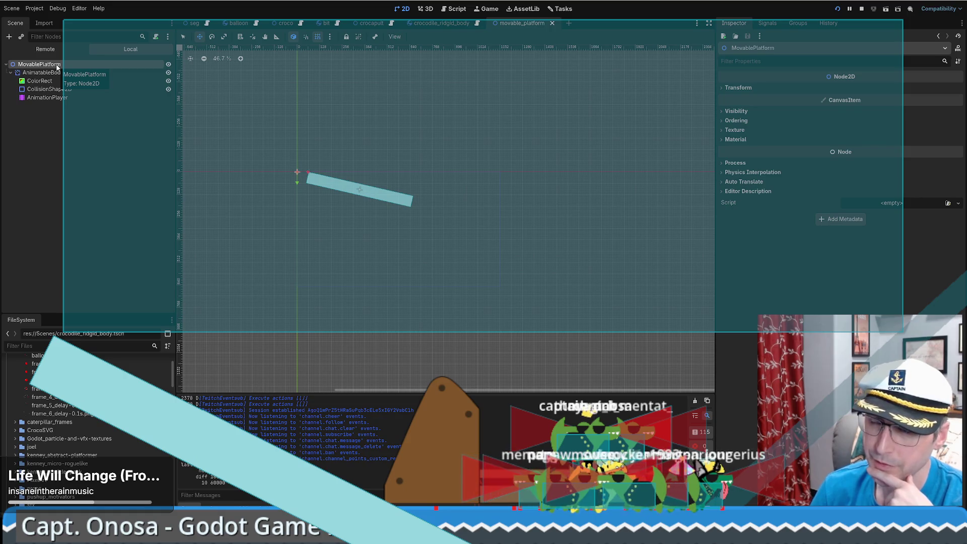
{"action": "left_click", "coordinate": [194, 23]}
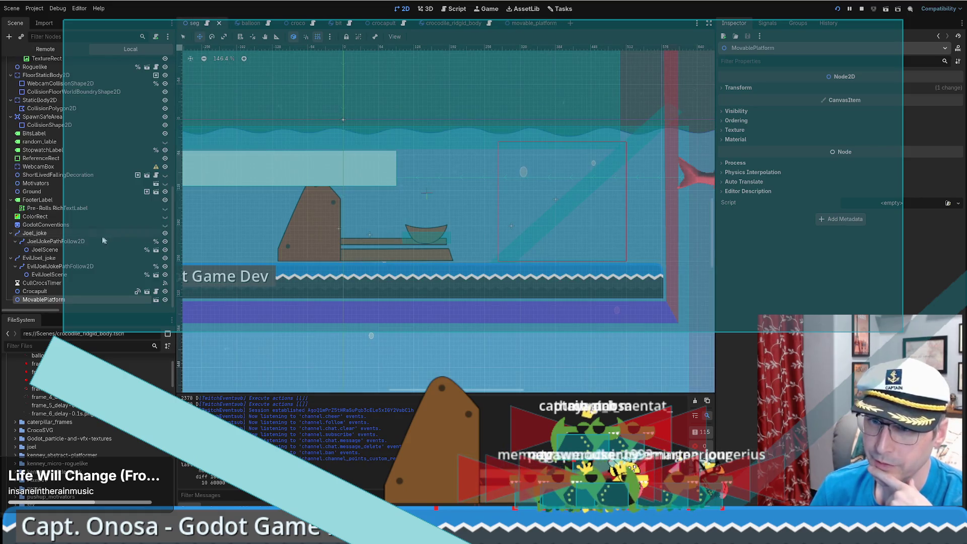
{"action": "left_click", "coordinate": [152, 293]}
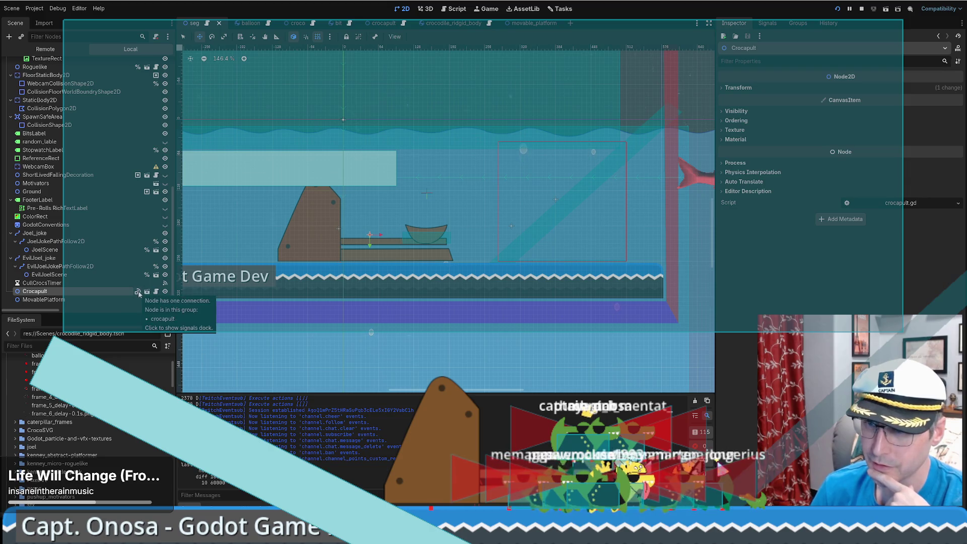
Open crocapult.gd from the on_ready_to_load signal connection and set a breakpoint on line 36.
{"action": "left_click", "coordinate": [138, 292]}
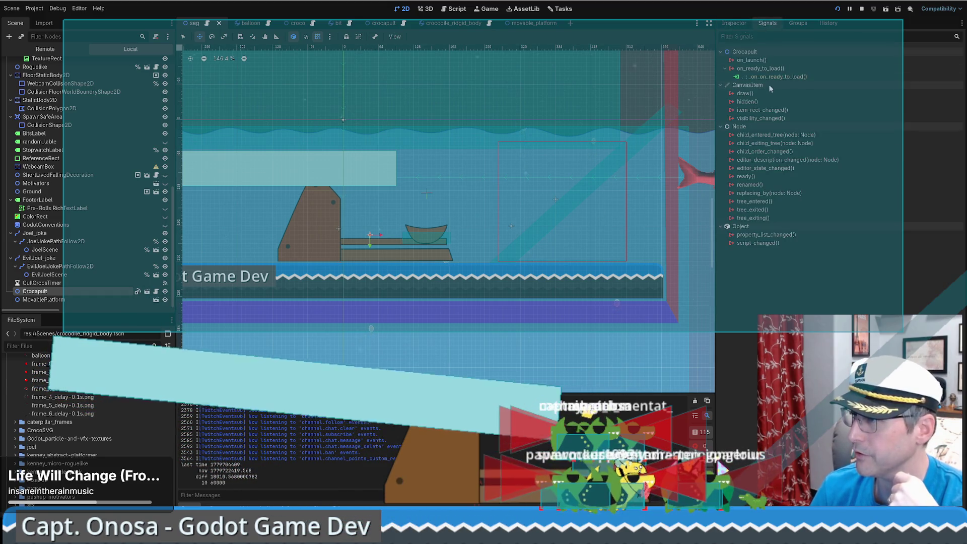
{"action": "double_click", "coordinate": [775, 77]}
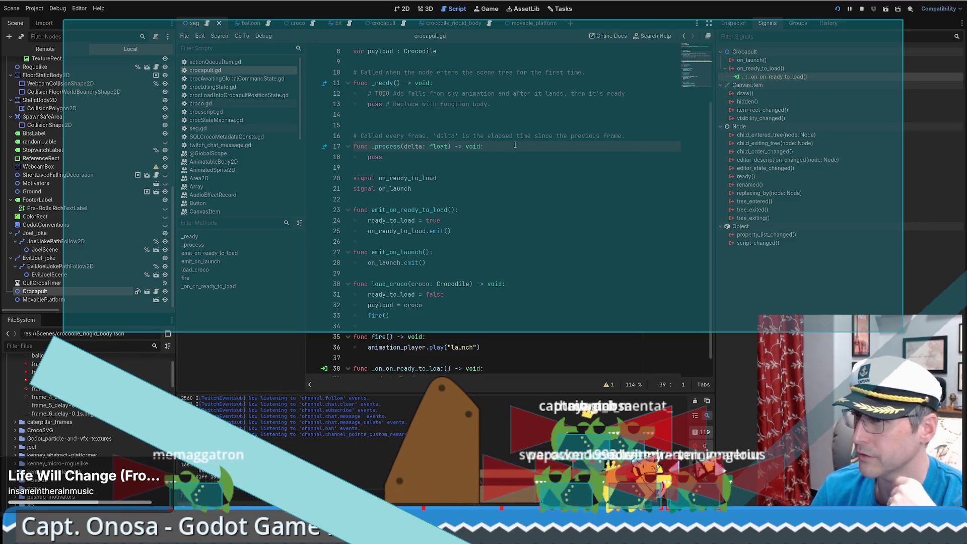
{"action": "scroll", "coordinate": [322, 330], "scroll_direction": "down", "scroll_amount": 1}
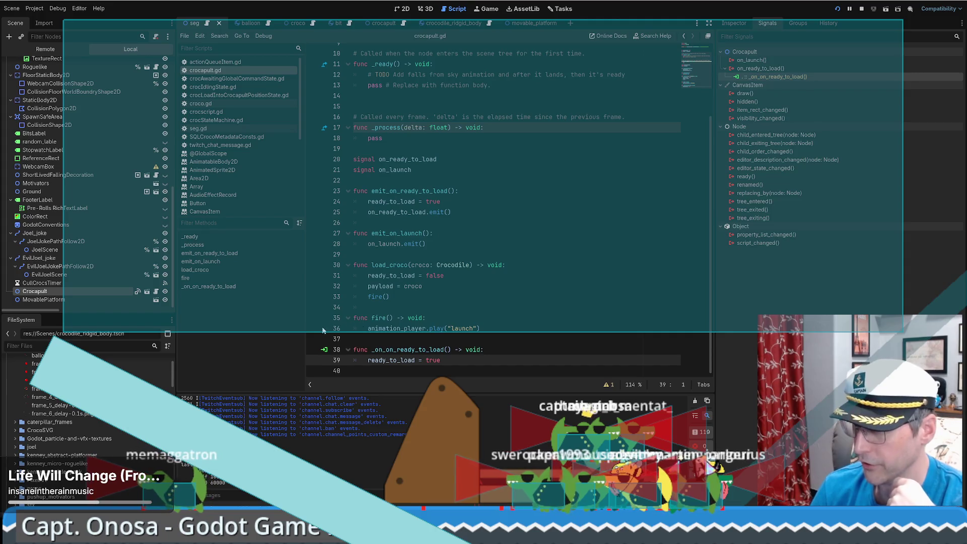
{"action": "left_click", "coordinate": [338, 329]}
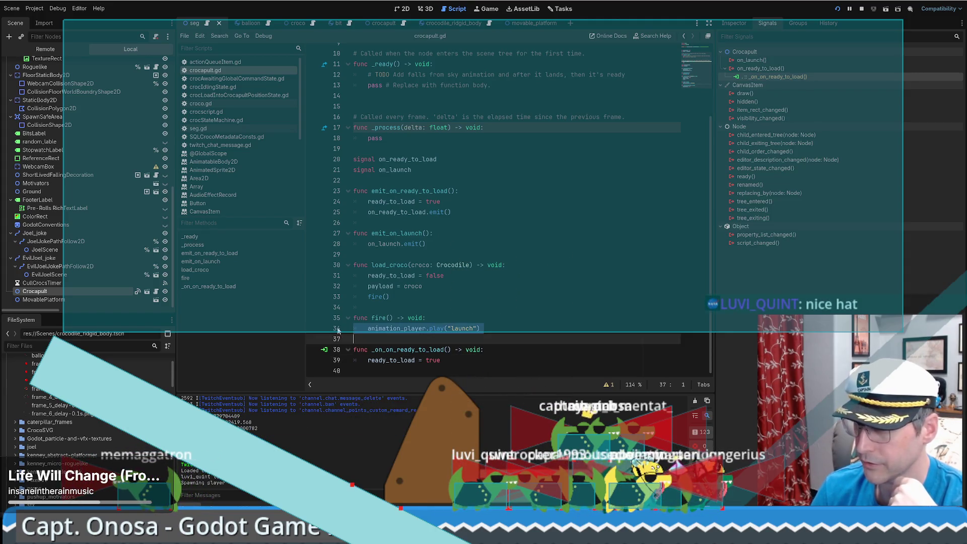
{"action": "left_click", "coordinate": [314, 329]}
{"action": "left_click", "coordinate": [521, 276]}
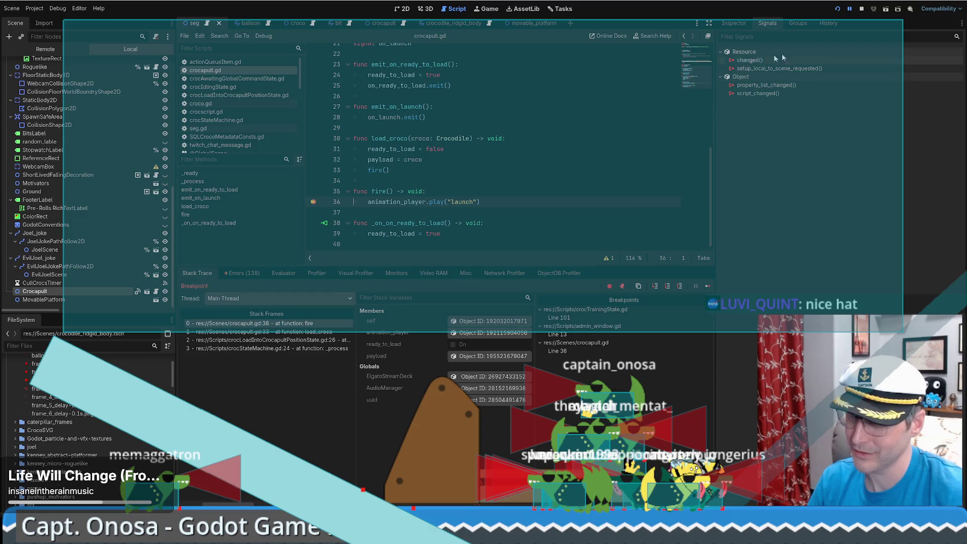
Resume past the line-36 breakpoint with F12, remove it, and open the crocapult scene.
{"action": "key", "text": "F12"}
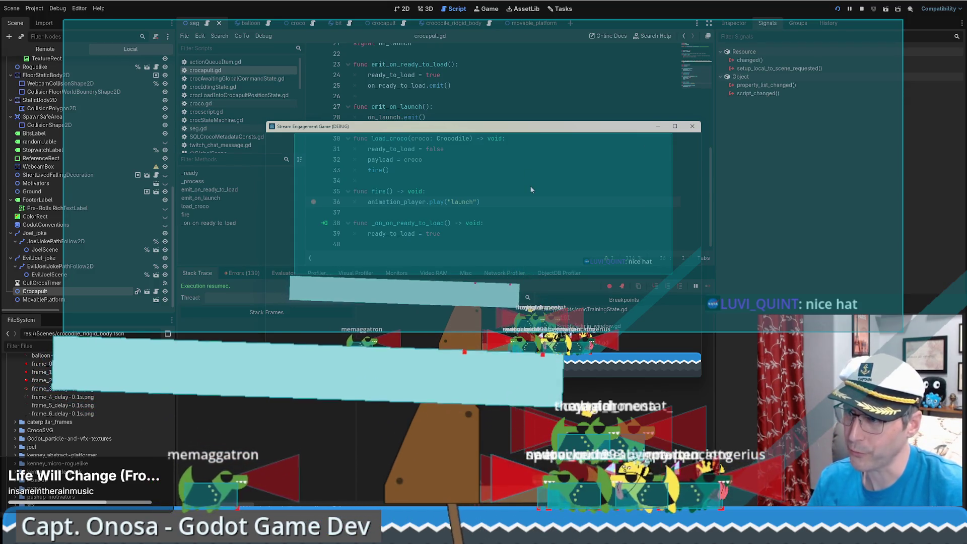
{"action": "left_click", "coordinate": [794, 272]}
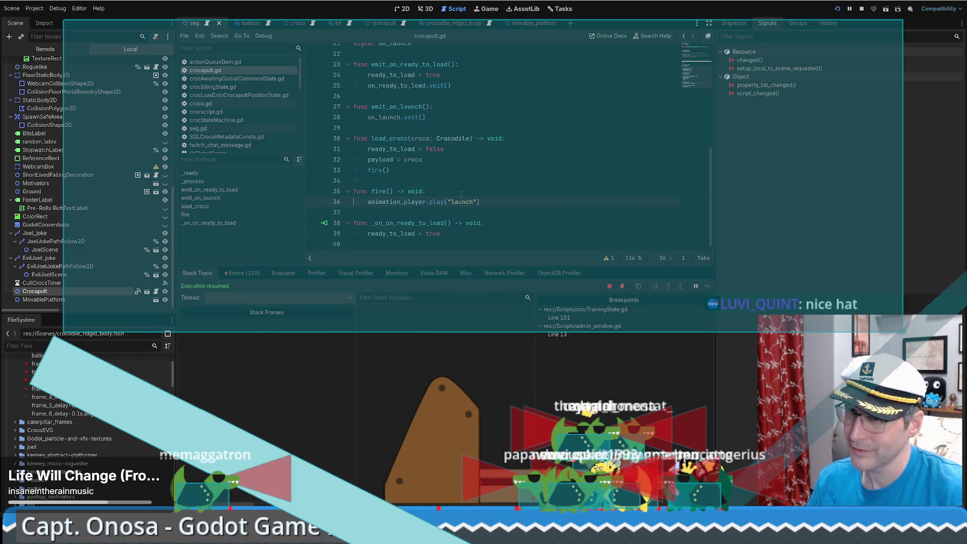
{"action": "scroll", "coordinate": [99, 204], "scroll_direction": "up", "scroll_amount": 10}
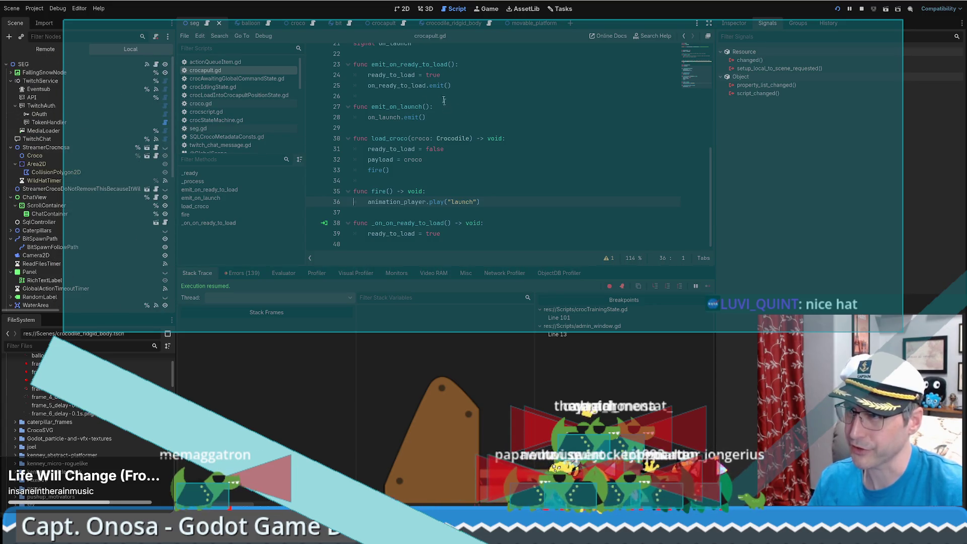
{"action": "left_click", "coordinate": [373, 23]}
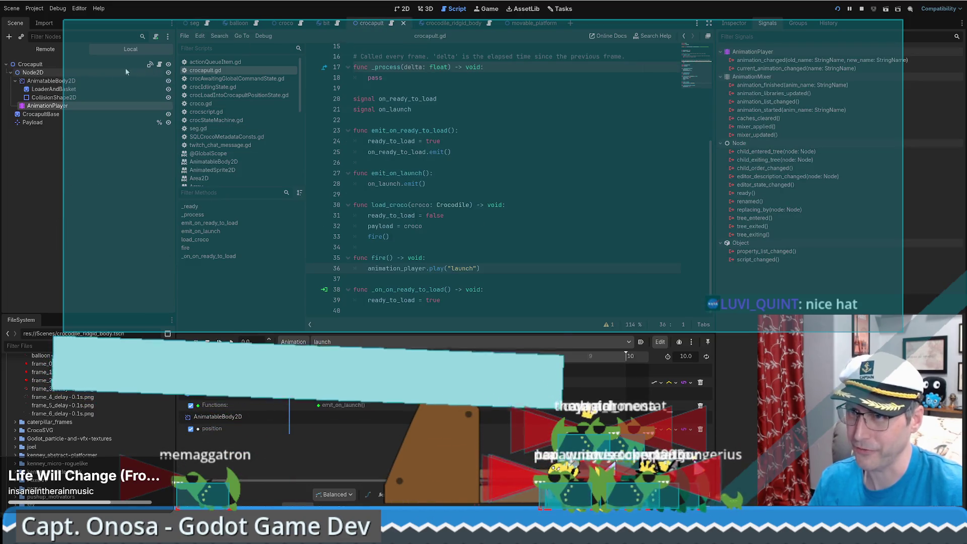
{"action": "scroll", "coordinate": [491, 109], "scroll_direction": "up", "scroll_amount": 5}
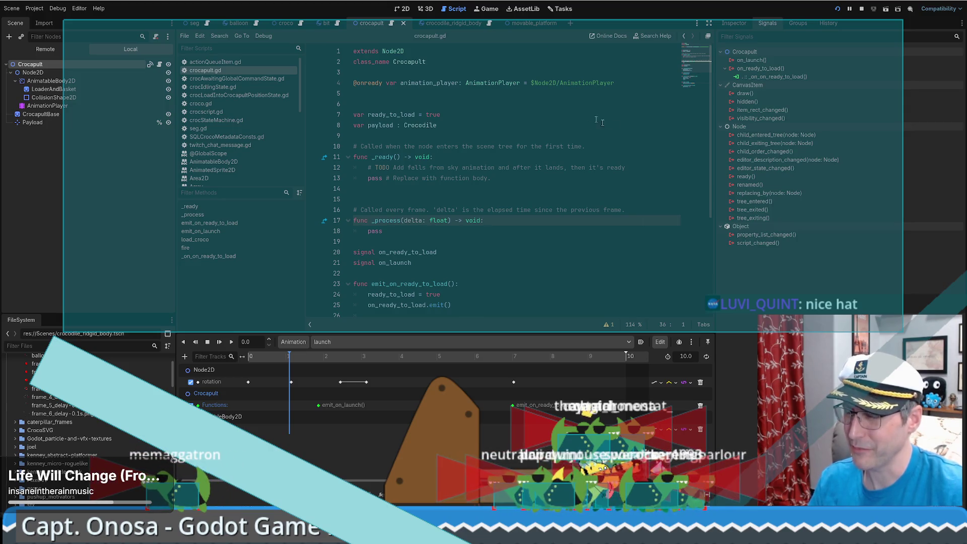
{"action": "scroll", "coordinate": [596, 109], "scroll_direction": "down", "scroll_amount": 4}
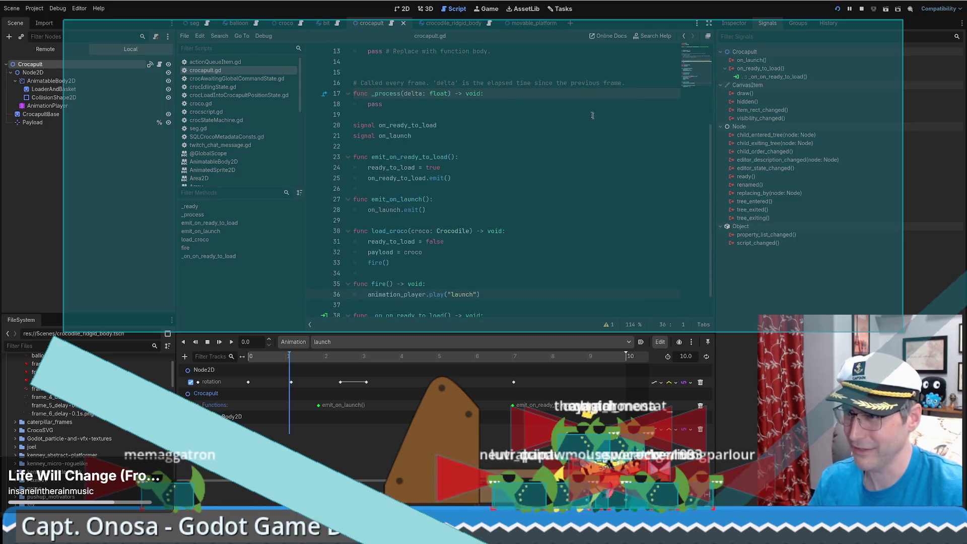
{"action": "scroll", "coordinate": [542, 171], "scroll_direction": "down", "scroll_amount": 1}
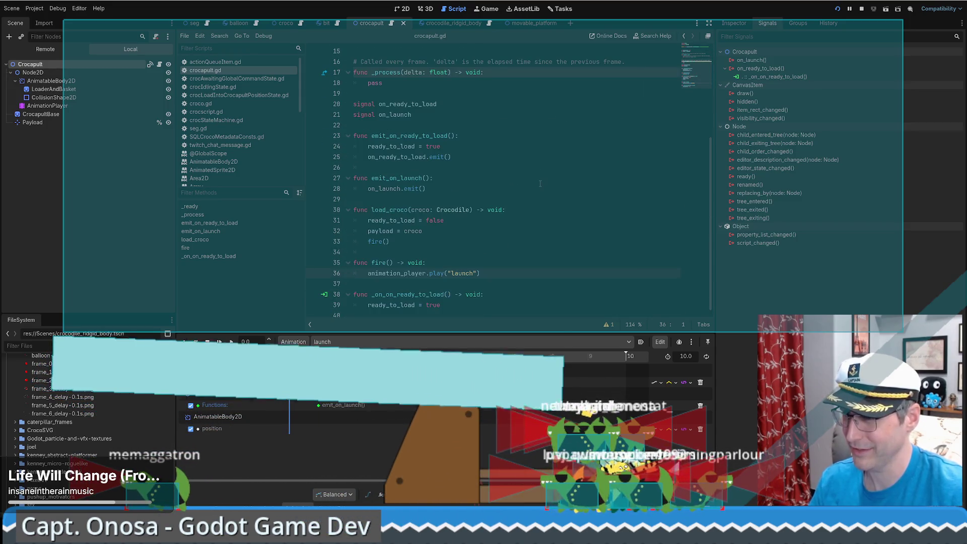
{"action": "scroll", "coordinate": [549, 184], "scroll_direction": "up", "scroll_amount": 5}
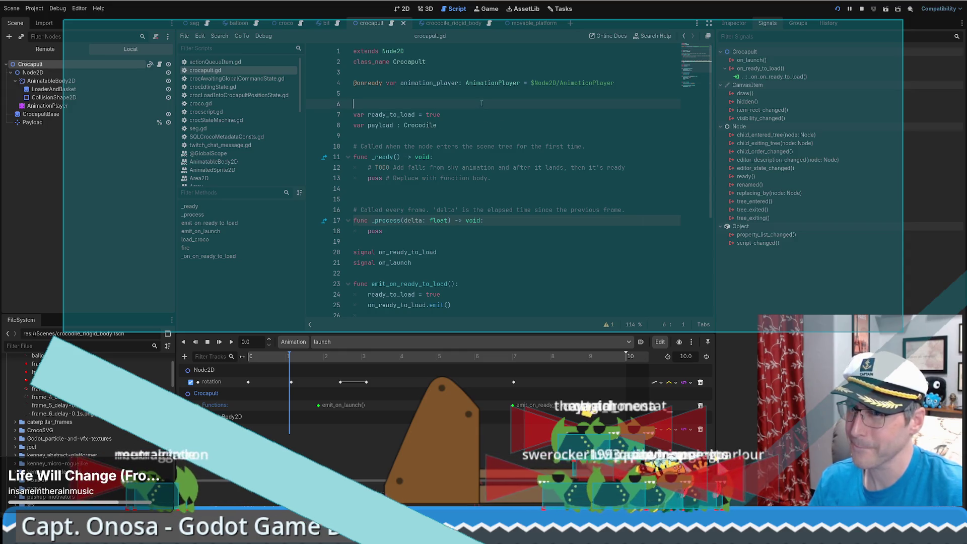
Disable the rotation track in the movable_platform's move animation.
{"action": "left_click", "coordinate": [523, 23]}
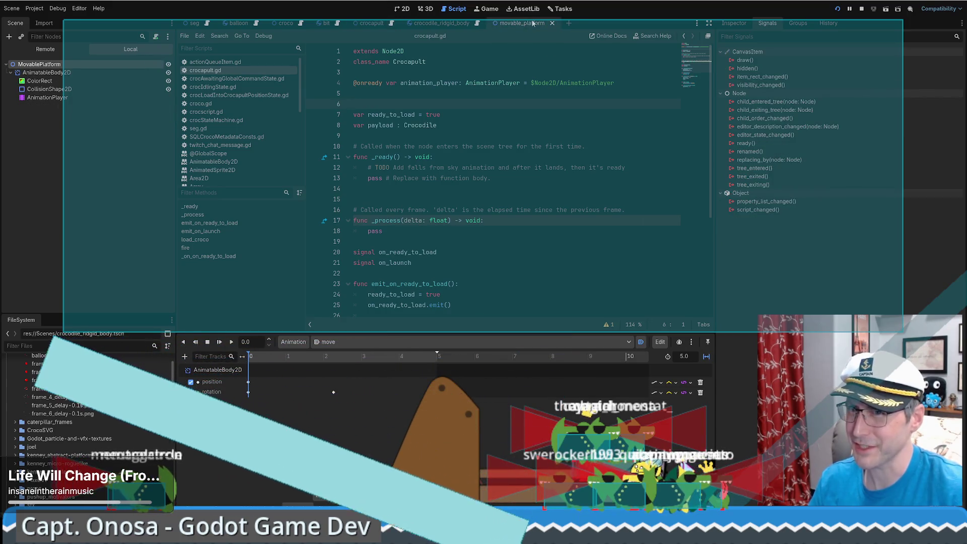
{"action": "left_click", "coordinate": [50, 98]}
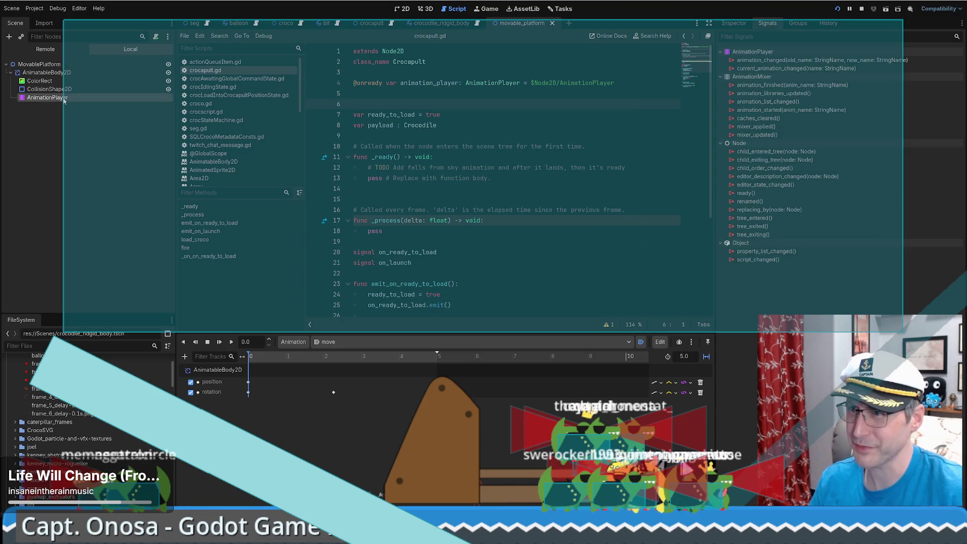
{"action": "left_click", "coordinate": [333, 392]}
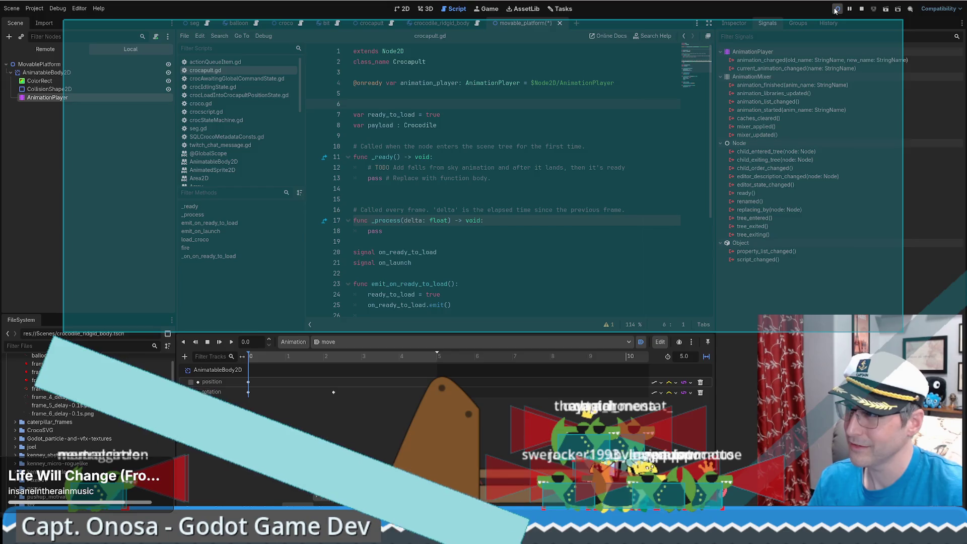
Test-run the game twice, spawning a Boo from the admin panel, then close it.
{"action": "key", "text": "F5"}
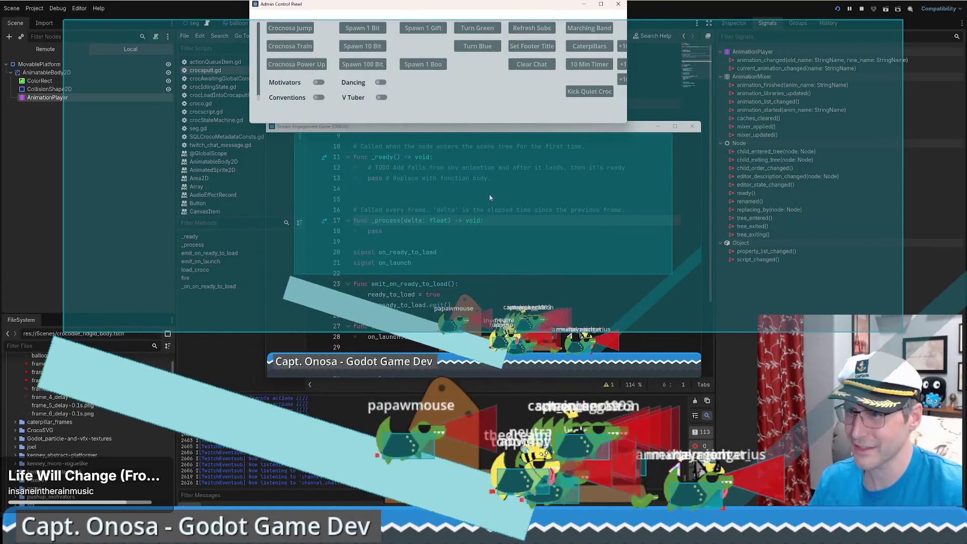
{"action": "left_click", "coordinate": [688, 127]}
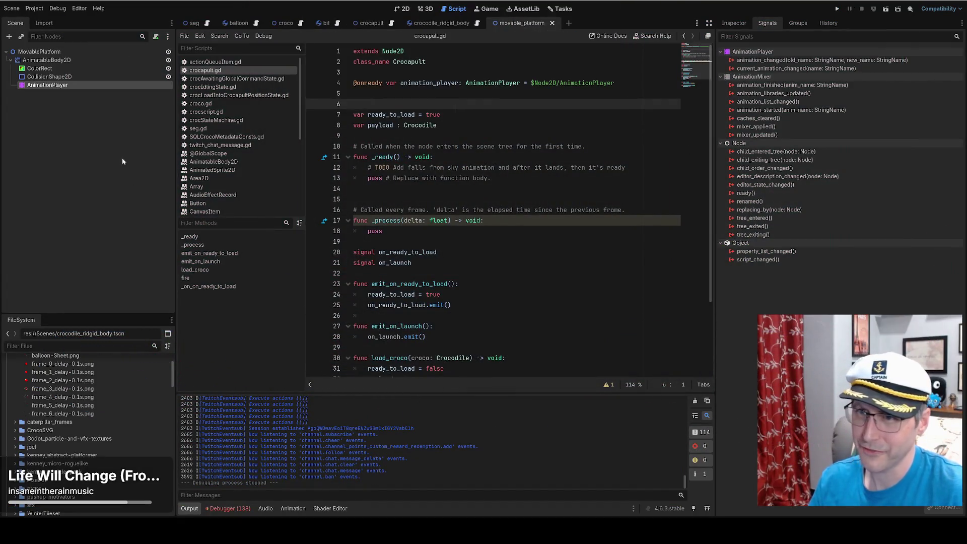
{"action": "left_click", "coordinate": [51, 84]}
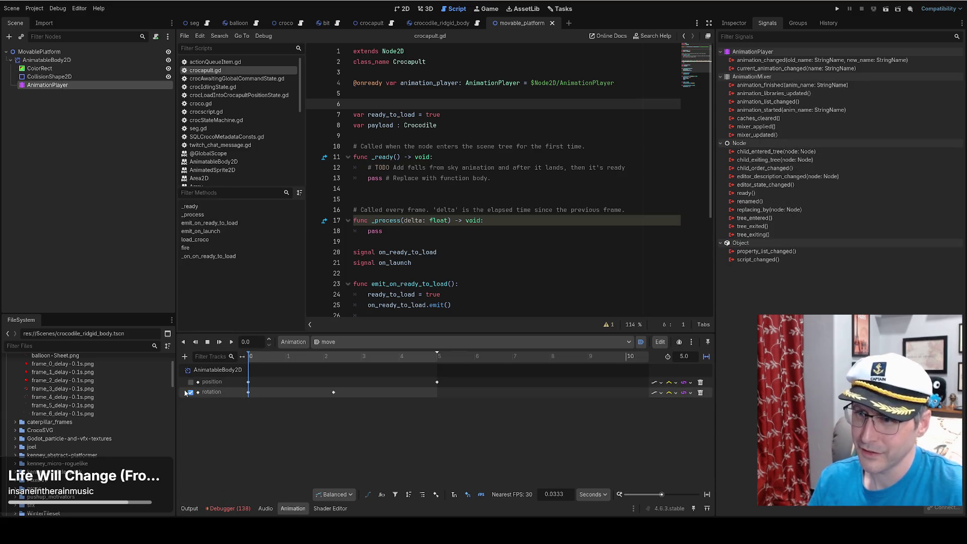
{"action": "left_click", "coordinate": [837, 9]}
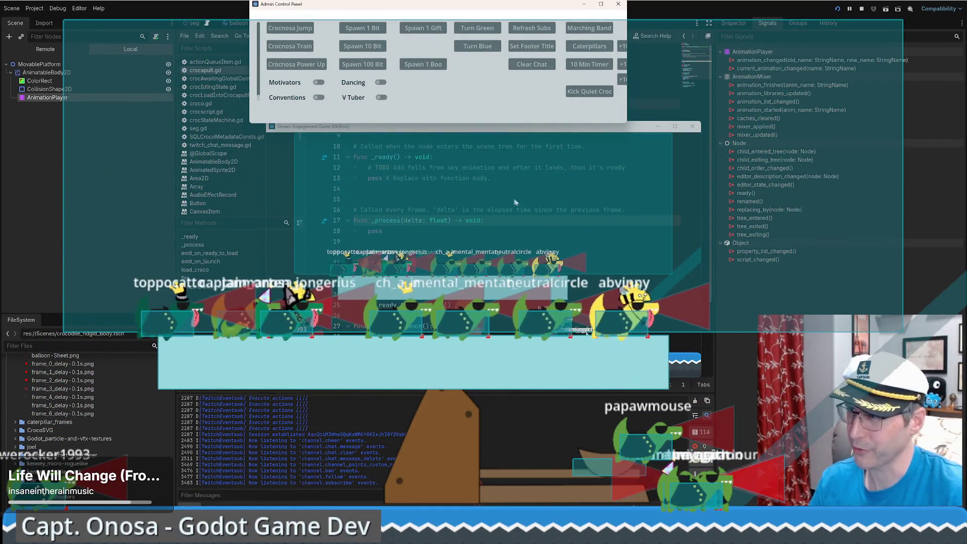
{"action": "left_click", "coordinate": [430, 65]}
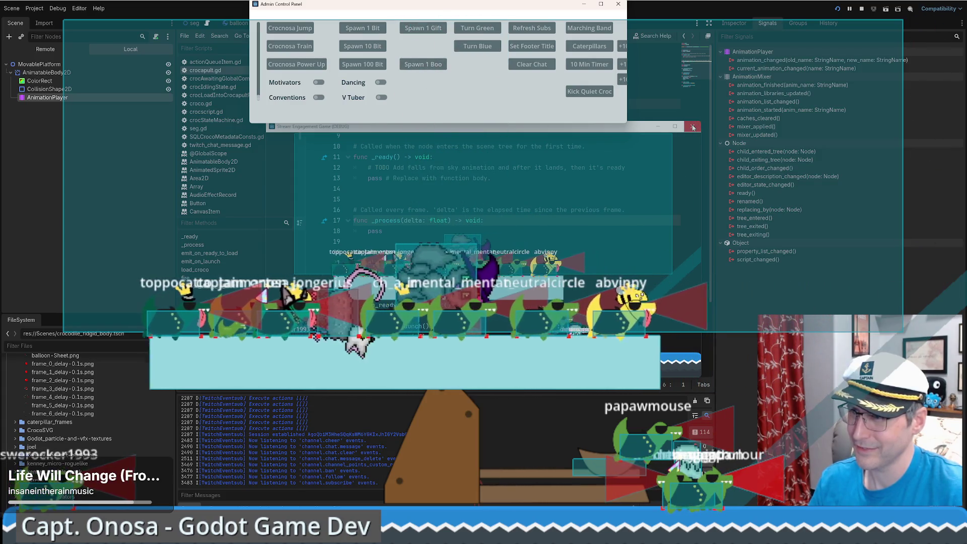
{"action": "left_click", "coordinate": [694, 125]}
Bring back the move animation's timeline and select the AnimatableBody2D node.
{"action": "left_click", "coordinate": [40, 68]}
{"action": "left_click", "coordinate": [47, 85]}
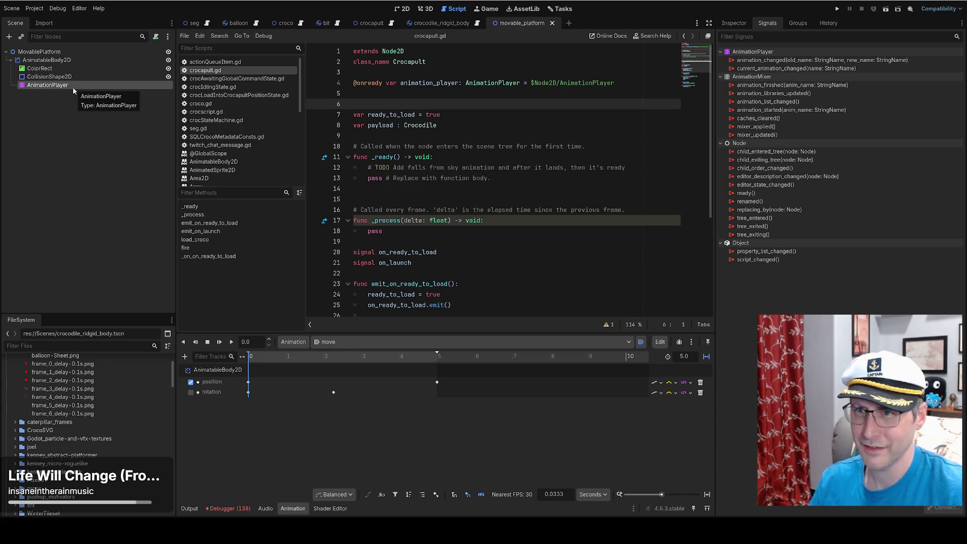
{"action": "left_click", "coordinate": [60, 60]}
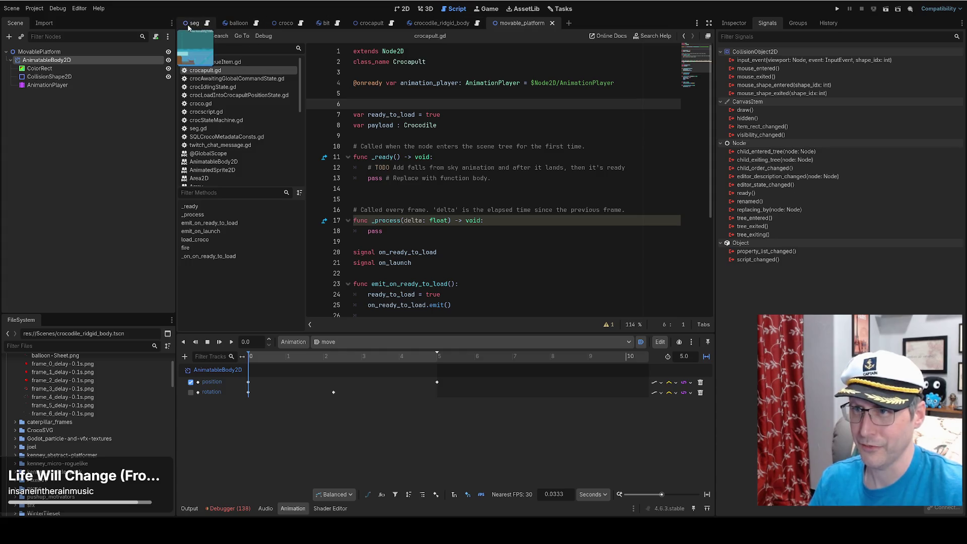
In the Crocapult launch animation, switch off the Node2D rotation and AnimatableBody2D position tracks.
{"action": "left_click", "coordinate": [393, 23]}
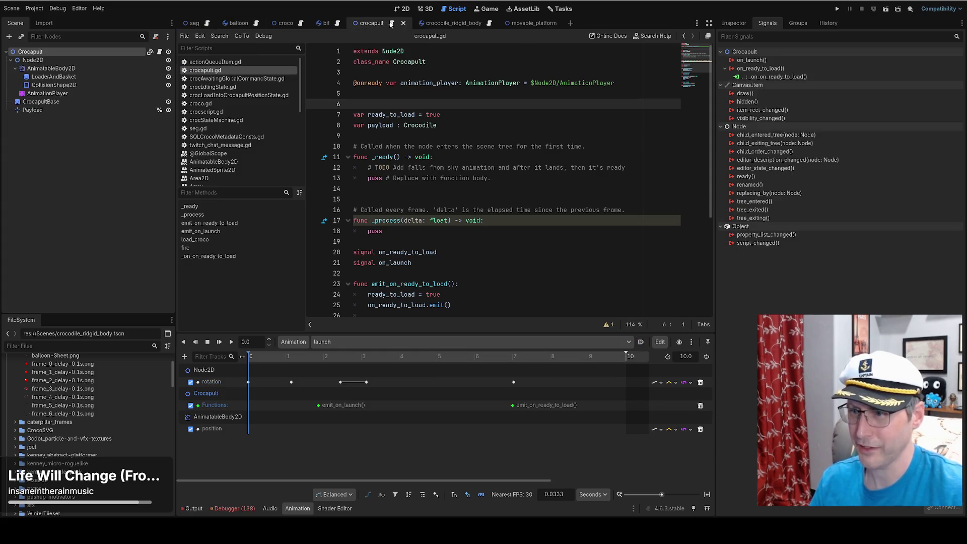
{"action": "left_click", "coordinate": [401, 8]}
{"action": "left_click", "coordinate": [50, 93]}
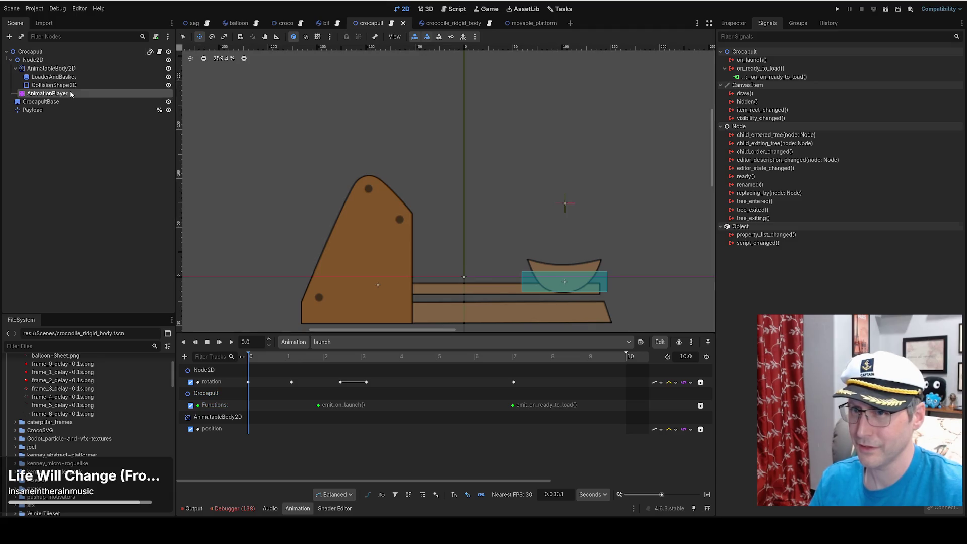
{"action": "double_click", "coordinate": [224, 381]}
{"action": "left_click", "coordinate": [192, 385]}
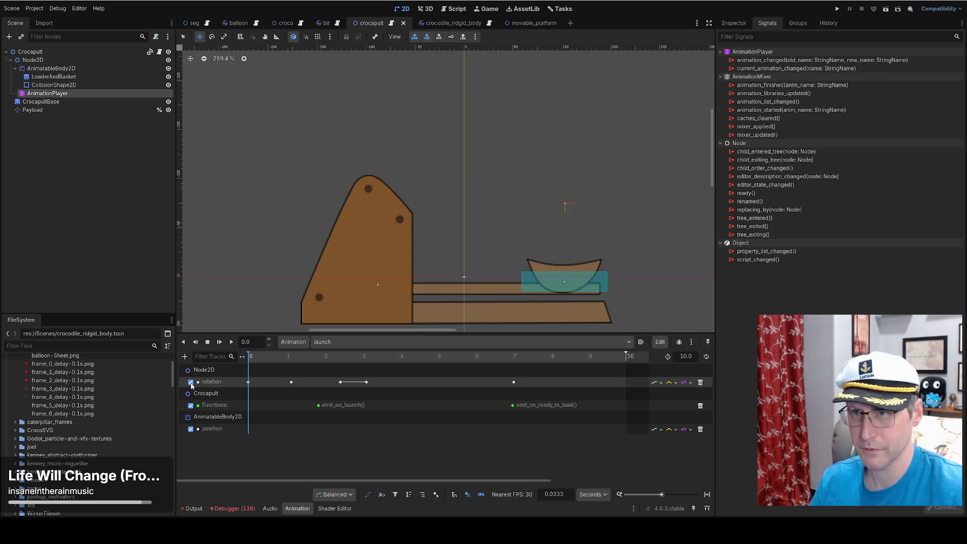
{"action": "left_click", "coordinate": [191, 382]}
{"action": "left_click", "coordinate": [56, 70]}
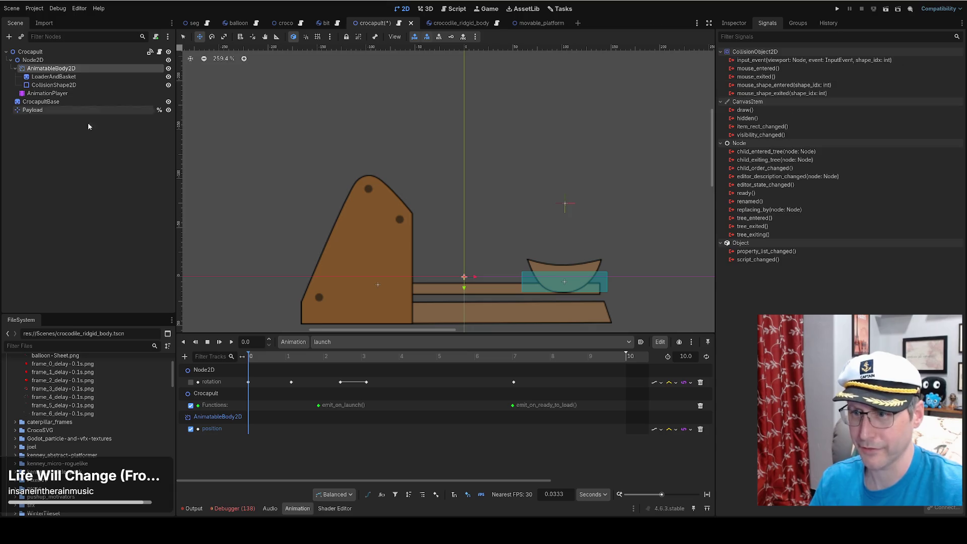
{"action": "left_click", "coordinate": [190, 429]}
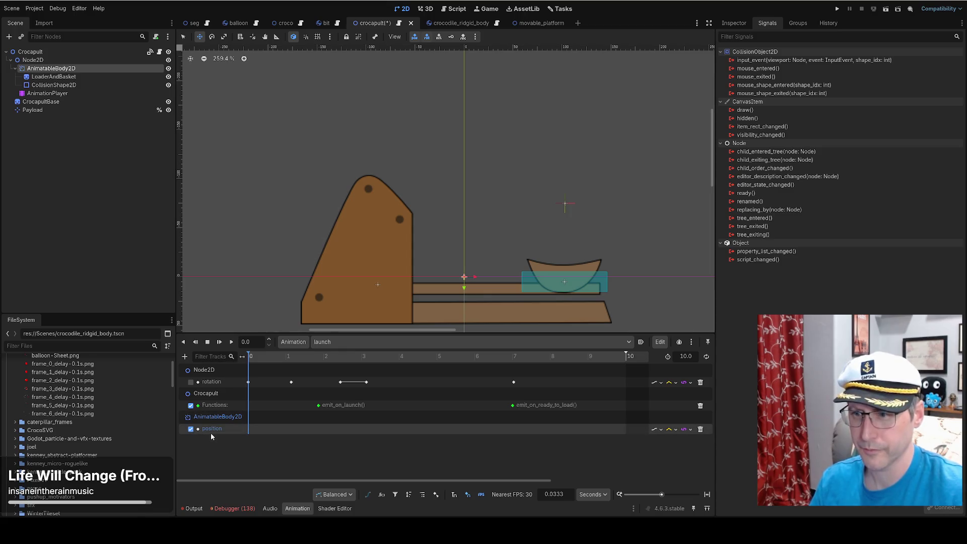
{"action": "right_click", "coordinate": [59, 73]}
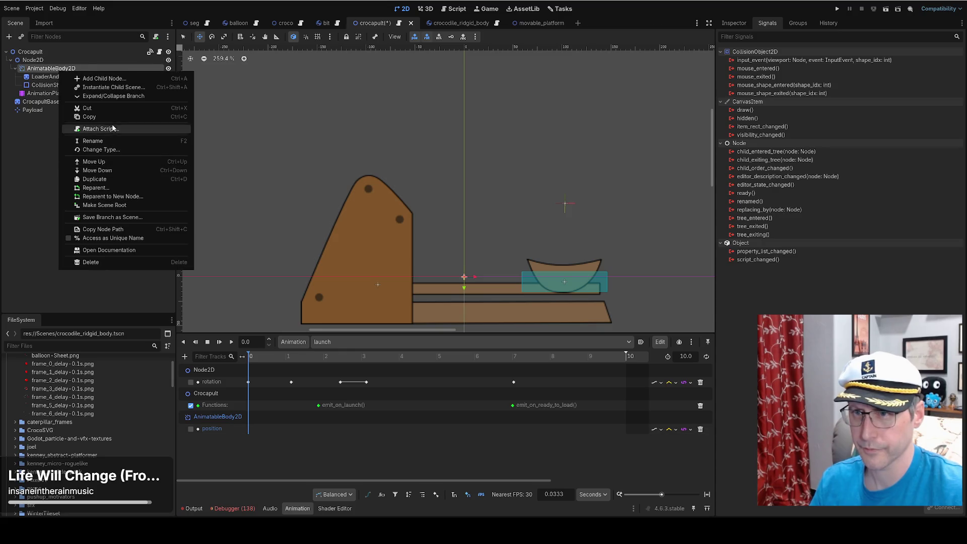
Show the arm's Transform in the Inspector, keep position y at 88, and key its Rotation.
{"action": "left_click", "coordinate": [729, 40]}
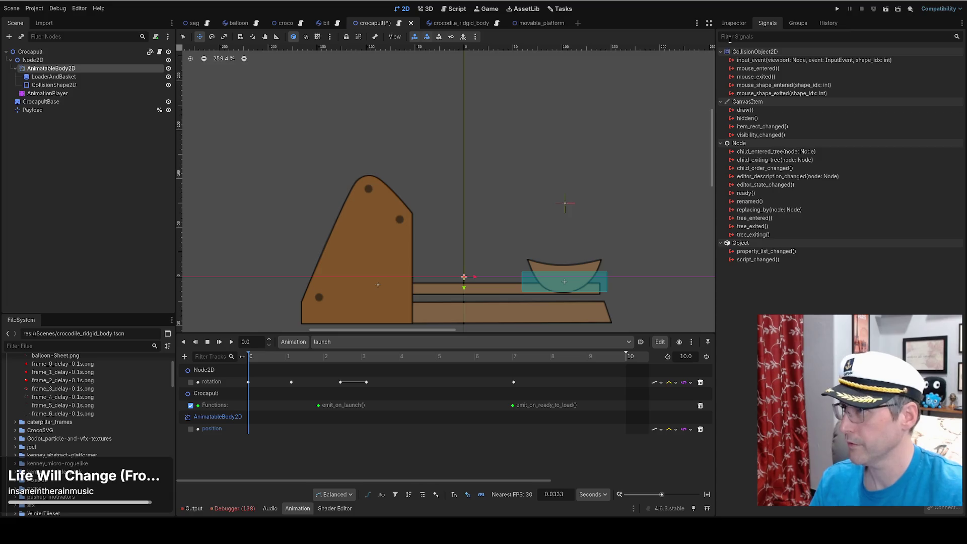
{"action": "left_click", "coordinate": [735, 24]}
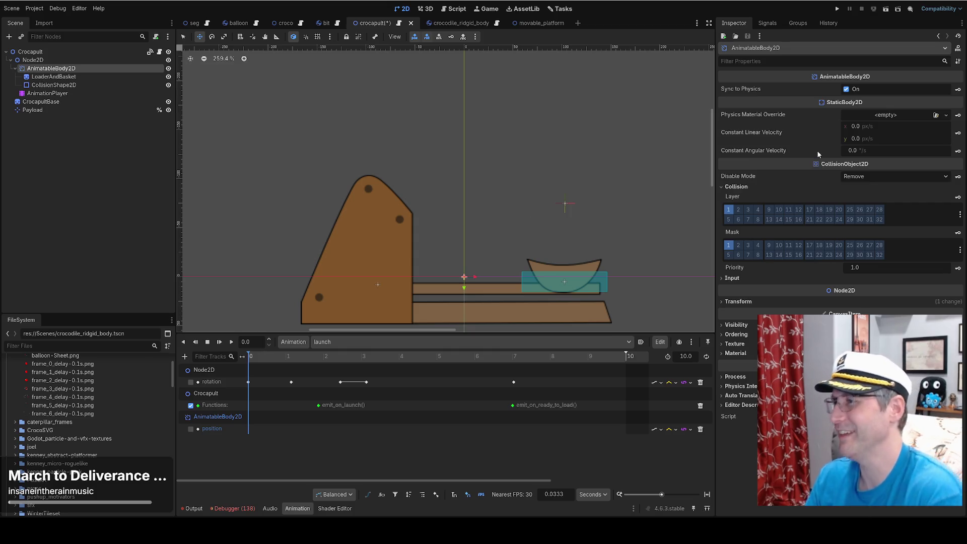
{"action": "mouse_move", "coordinate": [817, 151]}
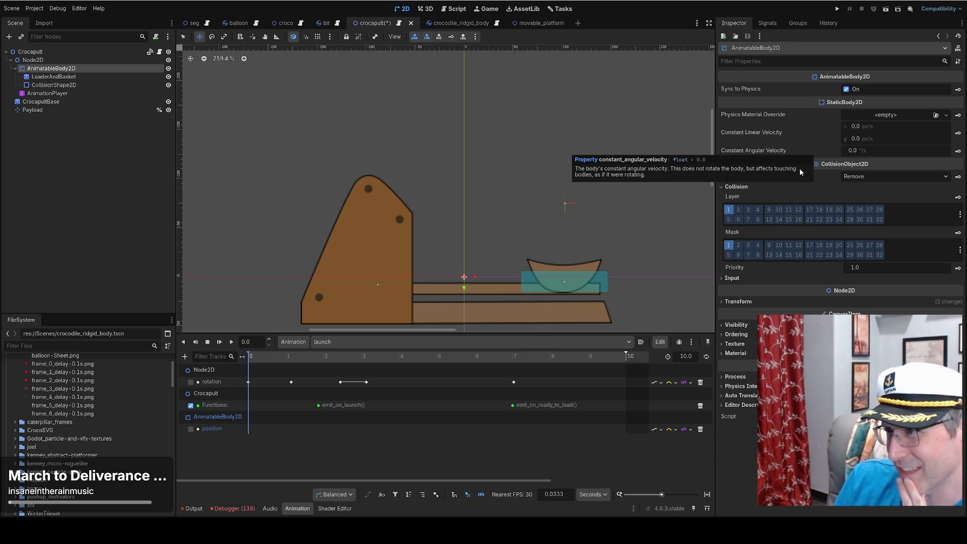
{"action": "mouse_move", "coordinate": [761, 291]}
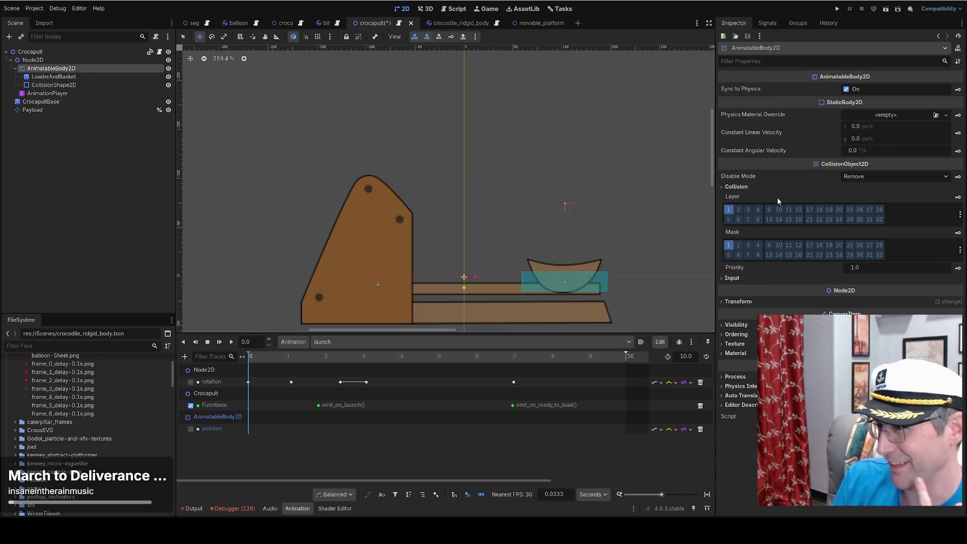
{"action": "left_click", "coordinate": [738, 302]}
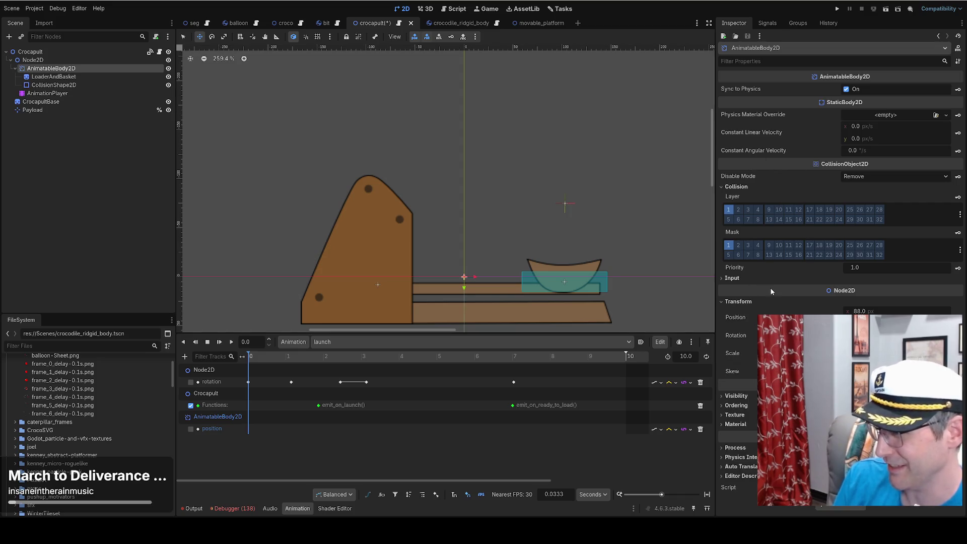
{"action": "left_click", "coordinate": [958, 317]}
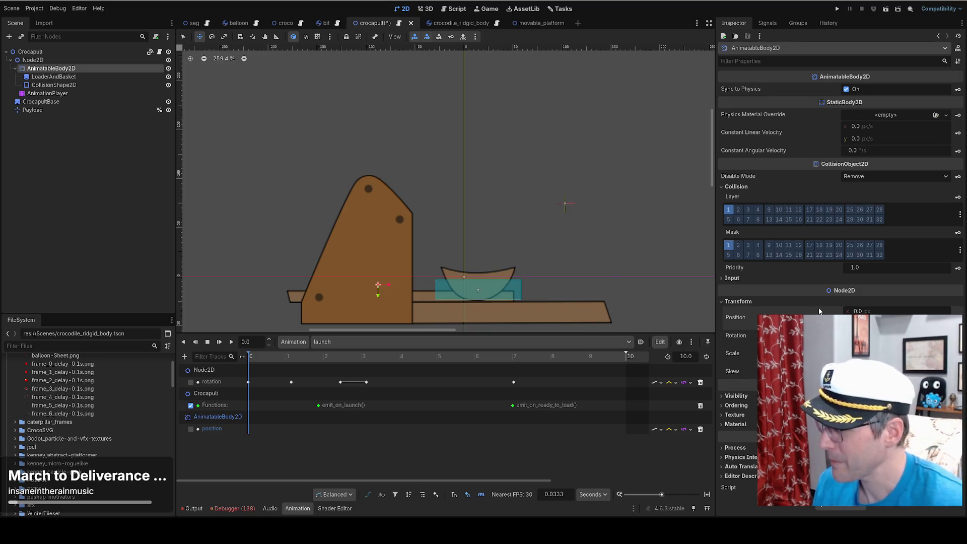
{"action": "key", "text": "ctrl+z"}
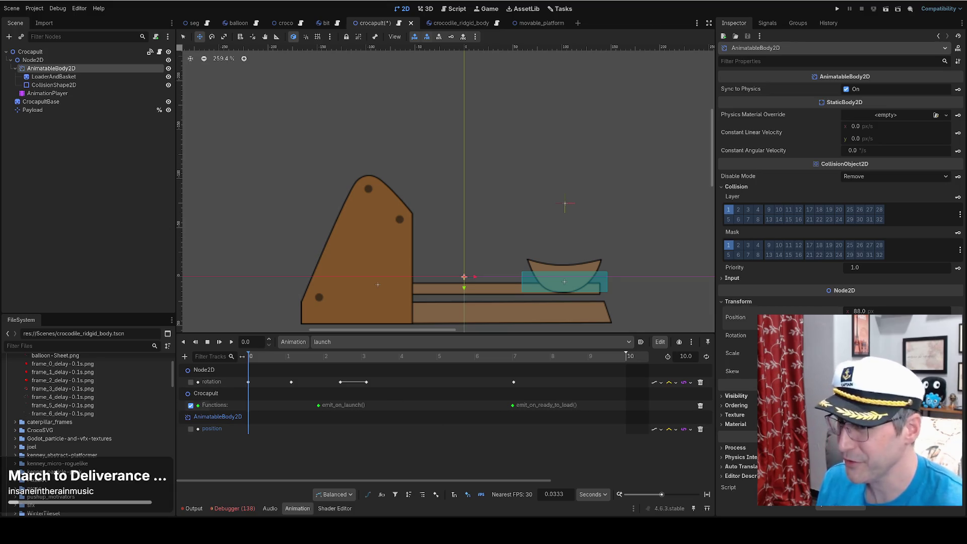
{"action": "left_click", "coordinate": [960, 335]}
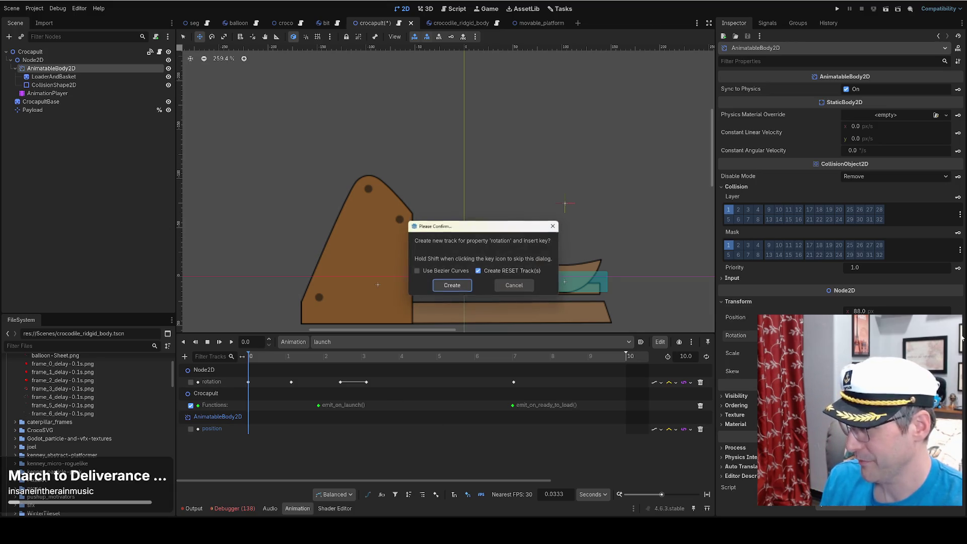
Create the arm's rotation track, key its swing up and back, and delete its position track.
{"action": "left_click", "coordinate": [451, 285]}
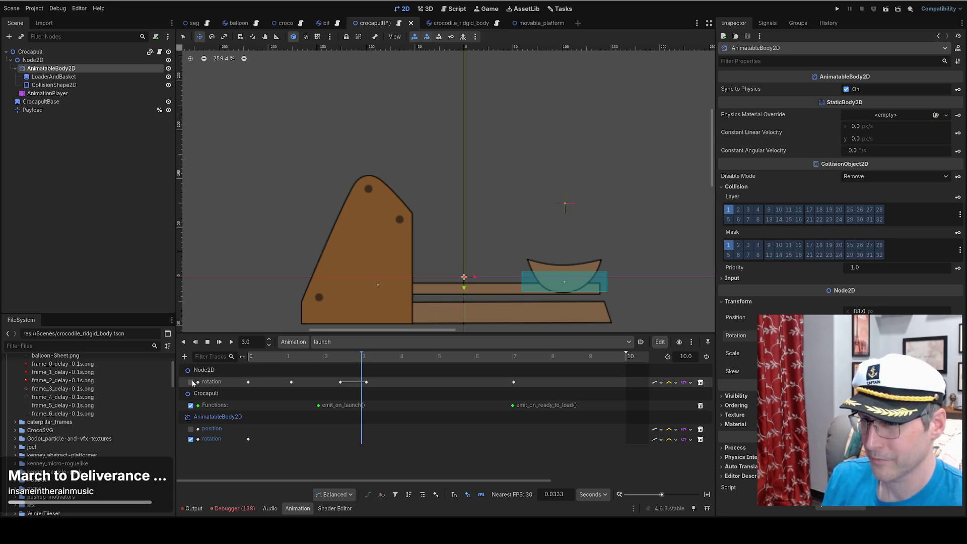
{"action": "mouse_move", "coordinate": [362, 357]}
{"action": "left_mouse_down"}
{"action": "mouse_move", "coordinate": [301, 359]}
{"action": "mouse_move", "coordinate": [291, 370]}
{"action": "left_mouse_up"}
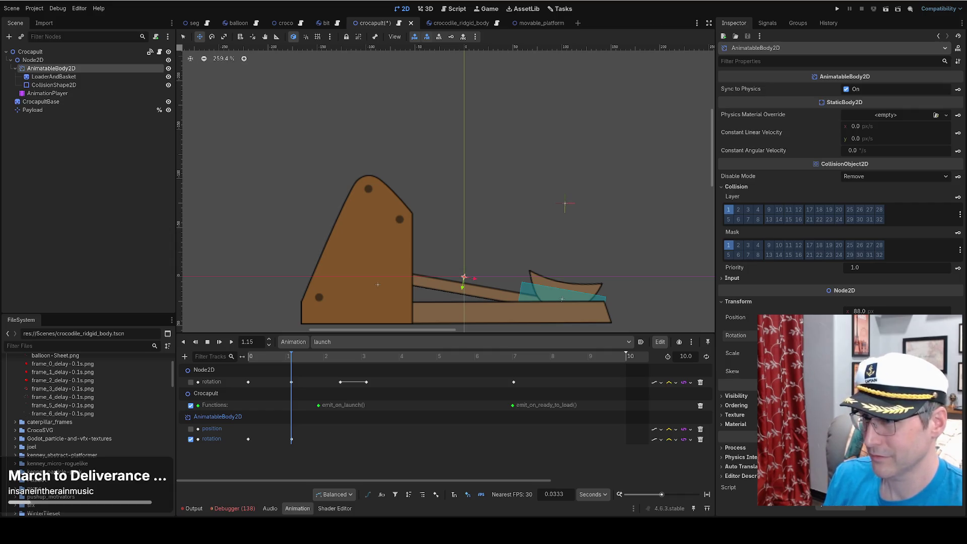
{"action": "left_click", "coordinate": [341, 356]}
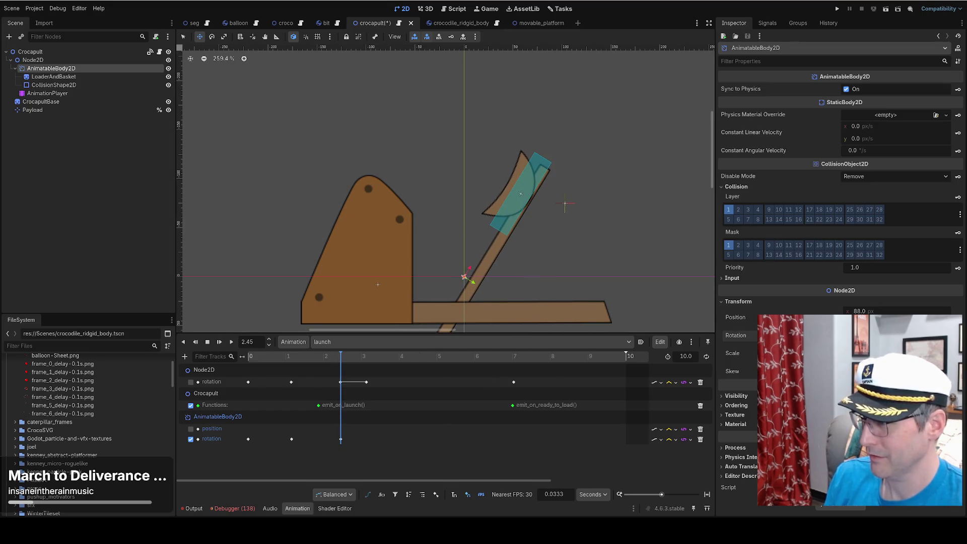
{"action": "left_click", "coordinate": [366, 357]}
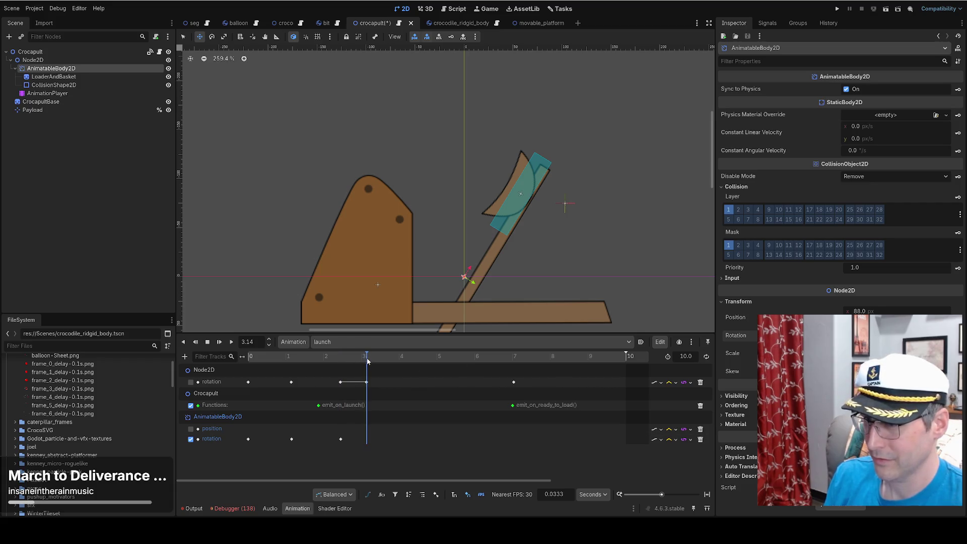
{"action": "mouse_move", "coordinate": [378, 359]}
{"action": "left_mouse_down"}
{"action": "mouse_move", "coordinate": [539, 357]}
{"action": "mouse_move", "coordinate": [514, 359]}
{"action": "left_mouse_up"}
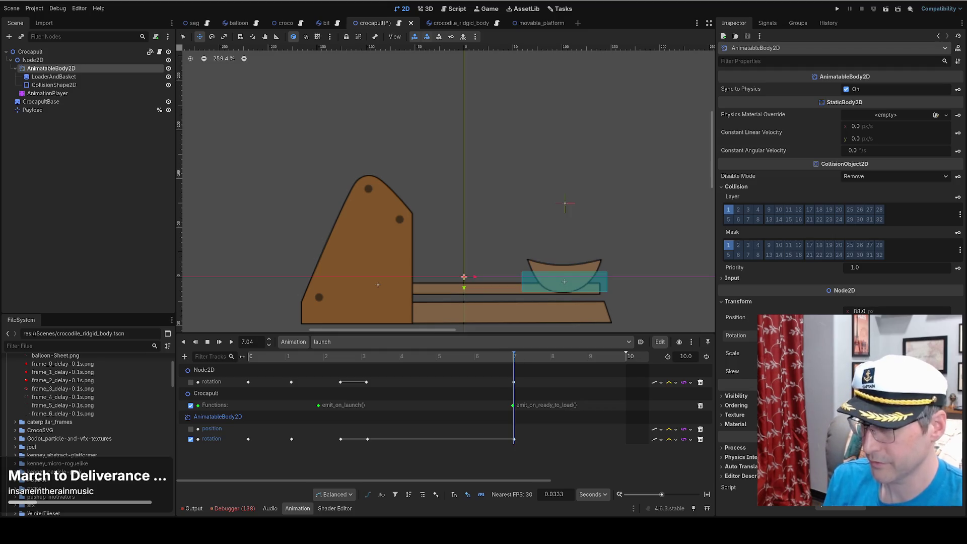
{"action": "left_click_drag", "start_coordinate": [508, 359], "coordinate": [235, 365]}
{"action": "key", "text": "d"}
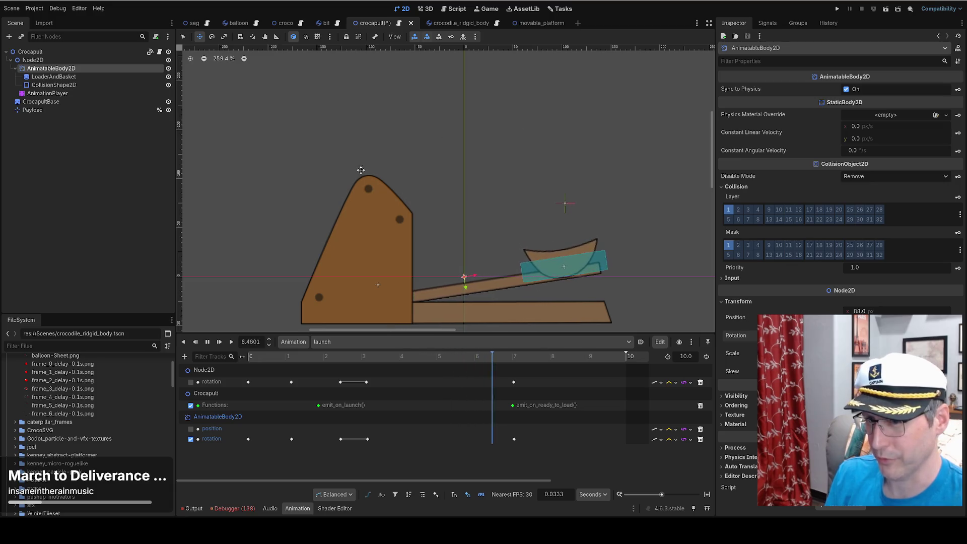
{"action": "left_click", "coordinate": [244, 426]}
{"action": "key", "text": "Delete"}
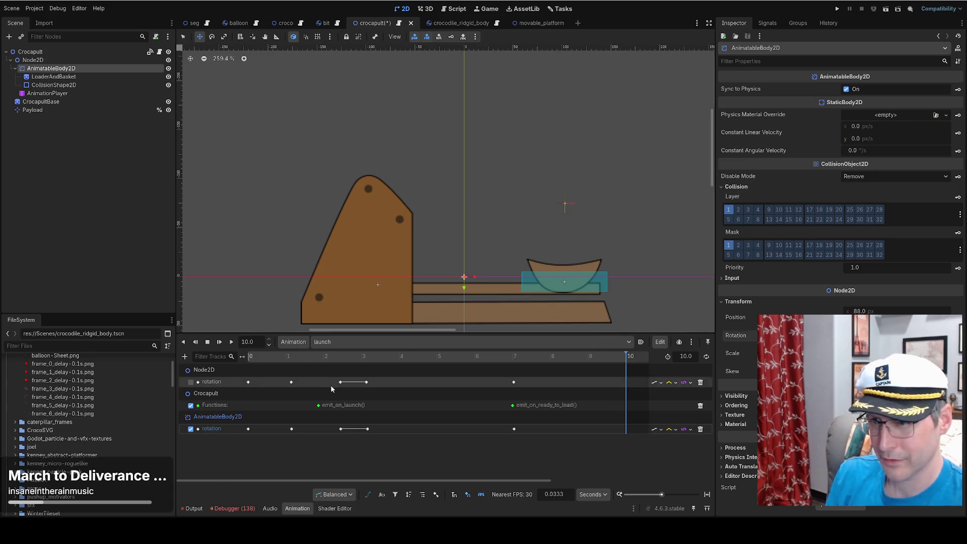
Test-run the game, spawn two Boos from the admin panel, and stop it with F8.
{"action": "left_click", "coordinate": [836, 8]}
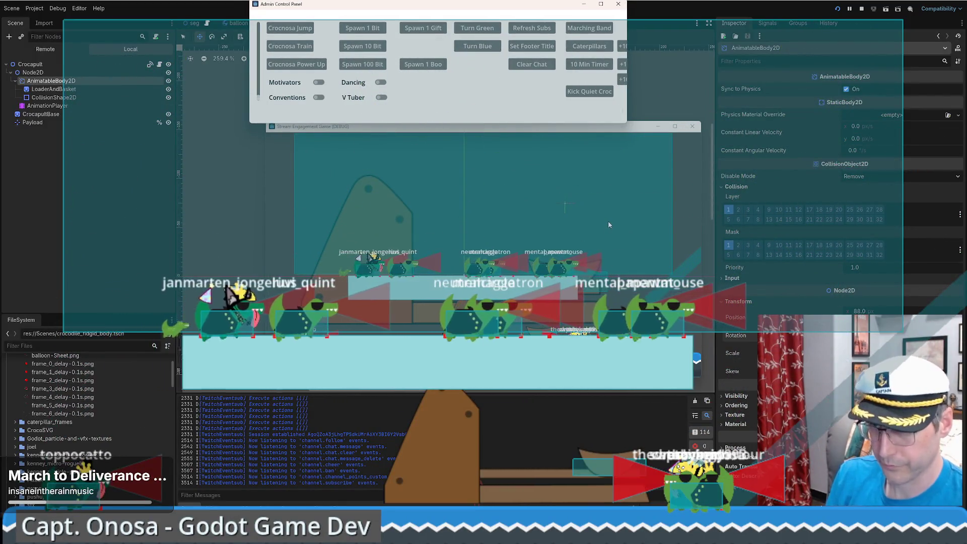
{"action": "left_click", "coordinate": [418, 71]}
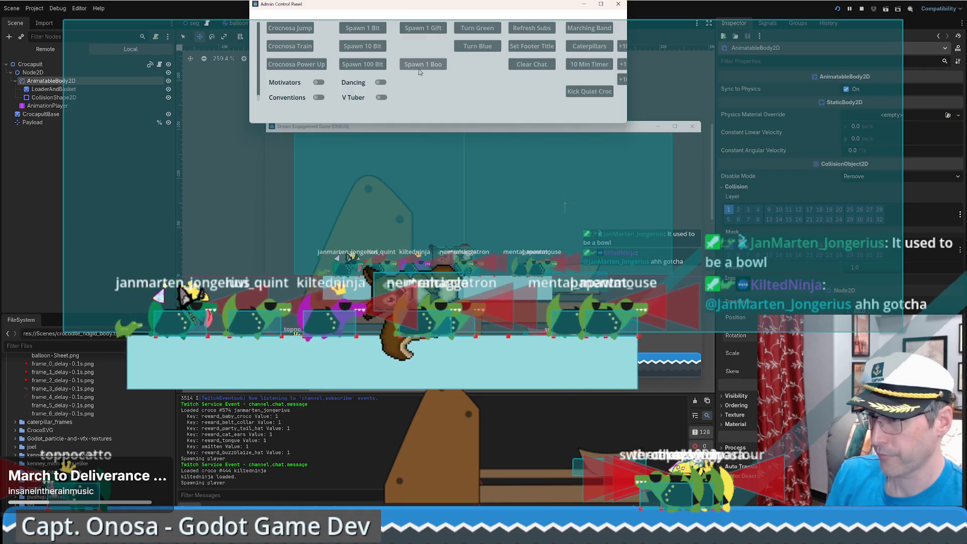
{"action": "left_click", "coordinate": [419, 65]}
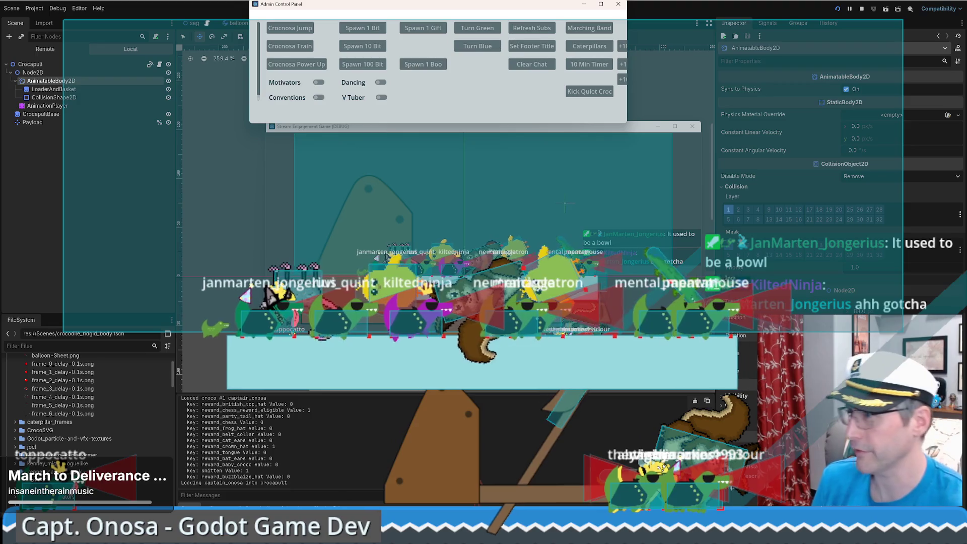
{"action": "key", "text": "F8"}
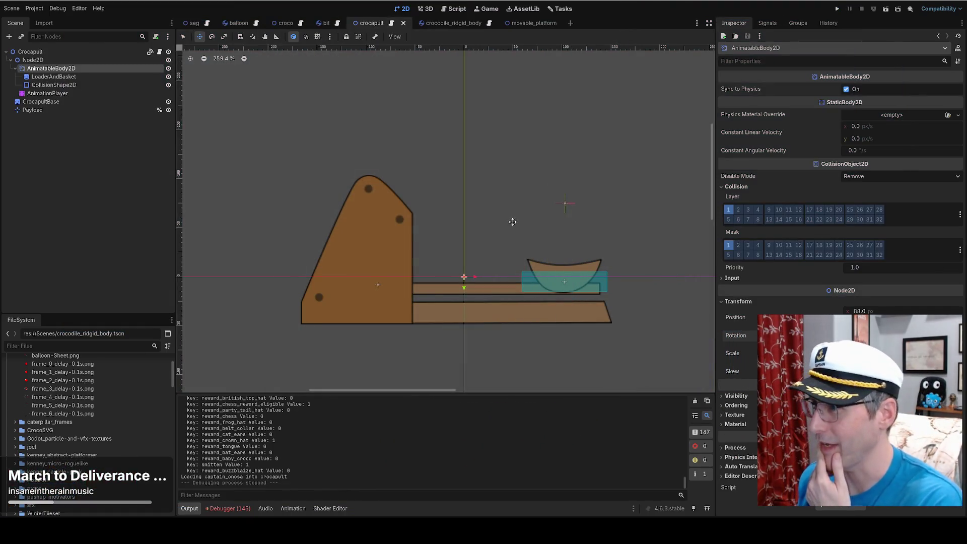
Delete the MovablePlatform node from the seg scene.
{"action": "left_click", "coordinate": [530, 24]}
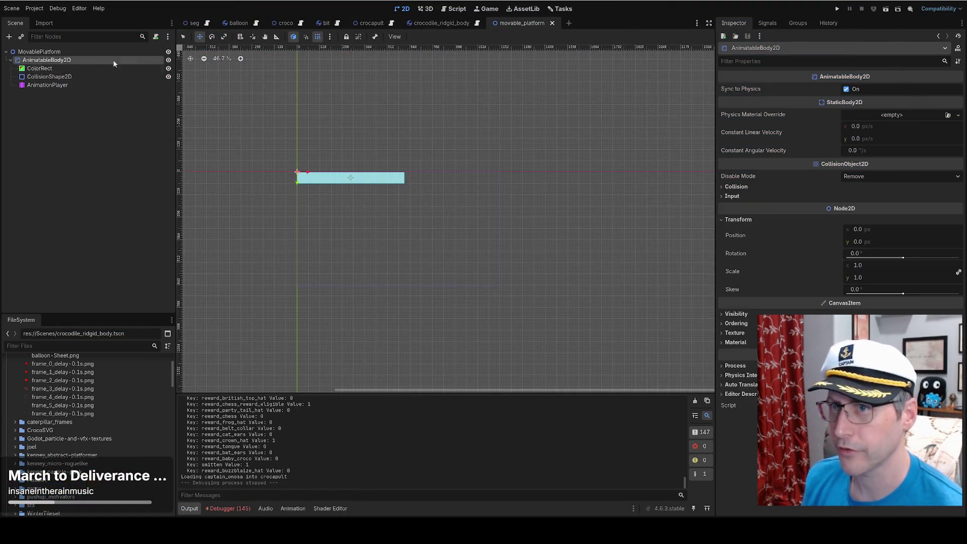
{"action": "key", "text": "ctrl+Tab"}
{"action": "scroll", "coordinate": [92, 292], "scroll_direction": "down", "scroll_amount": 1}
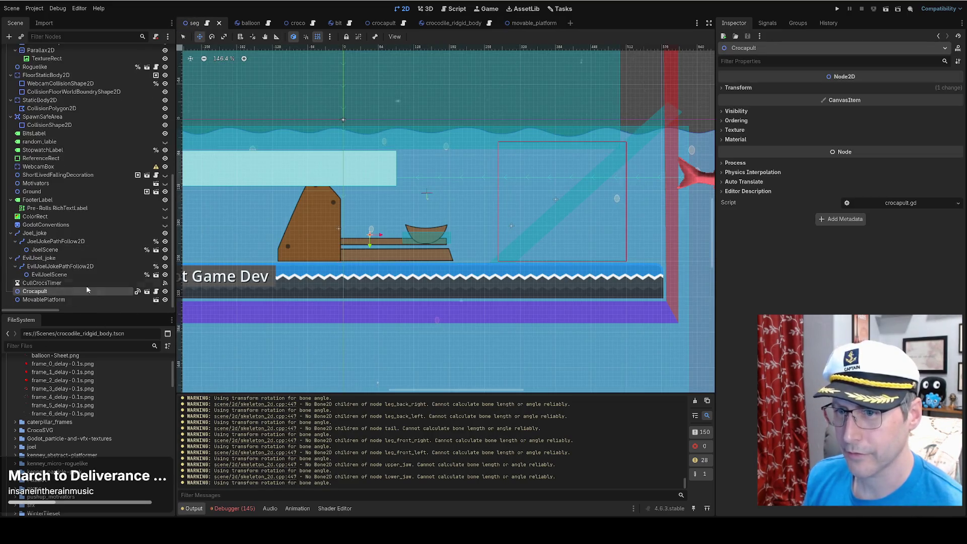
{"action": "left_click", "coordinate": [51, 299]}
{"action": "key", "text": "Delete"}
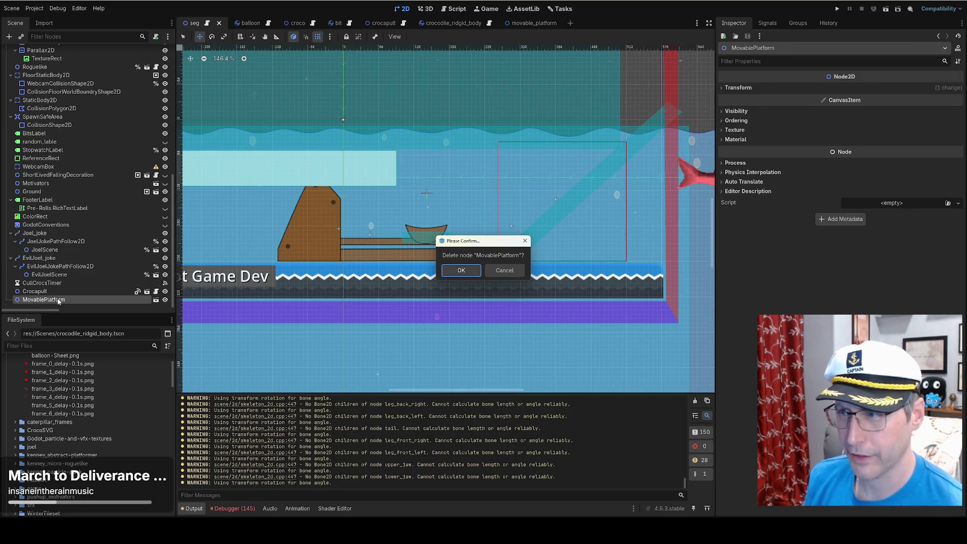
{"action": "left_click", "coordinate": [461, 271]}
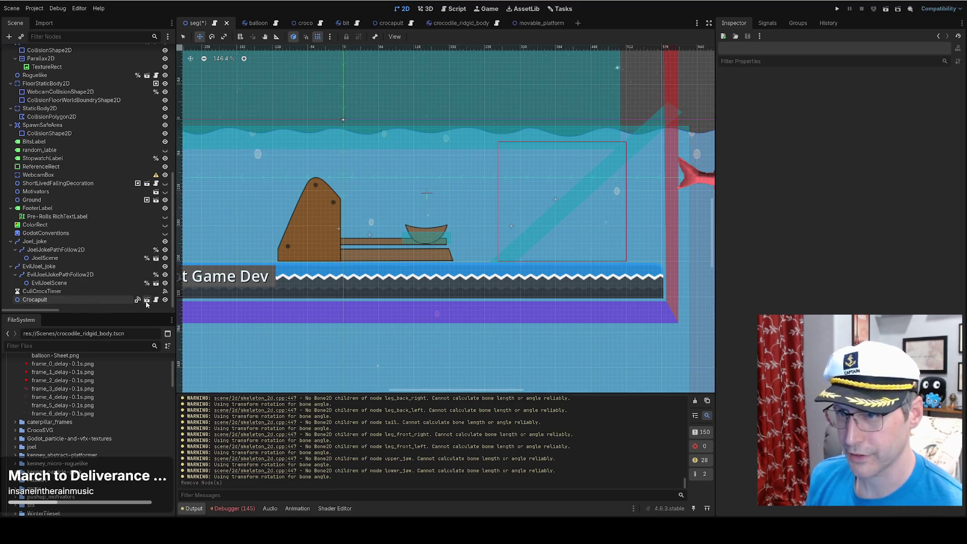
In the Crocapult scene, move Node2D inside AnimatableBody2D and select the AnimationPlayer.
{"action": "left_click", "coordinate": [147, 301]}
{"action": "left_click", "coordinate": [42, 61]}
{"action": "mouse_move", "coordinate": [67, 74]}
{"action": "left_mouse_down"}
{"action": "mouse_move", "coordinate": [52, 83]}
{"action": "mouse_move", "coordinate": [28, 53]}
{"action": "left_mouse_up"}
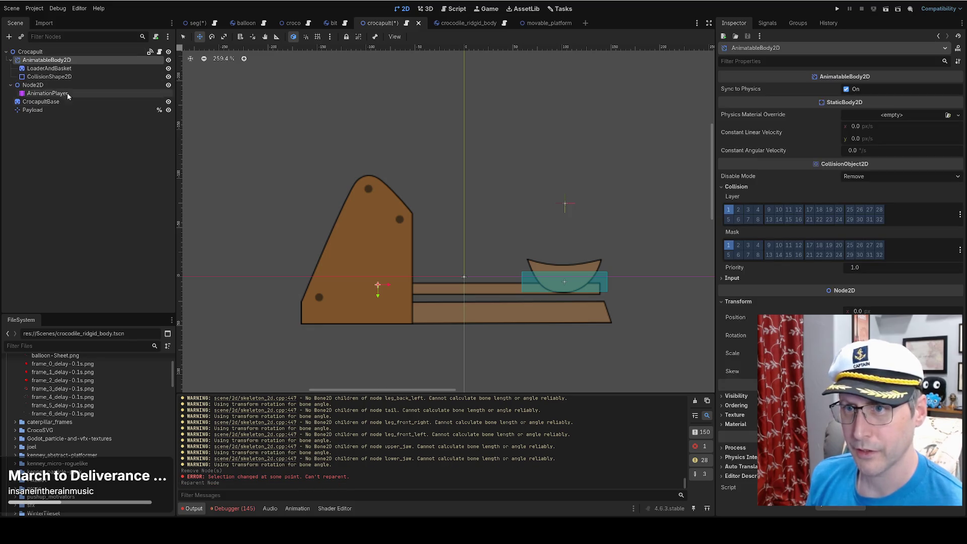
{"action": "key", "text": "ctrl+z"}
{"action": "key", "text": "ctrl+z"}
{"action": "key", "text": "ctrl+z"}
{"action": "left_click", "coordinate": [51, 110]}
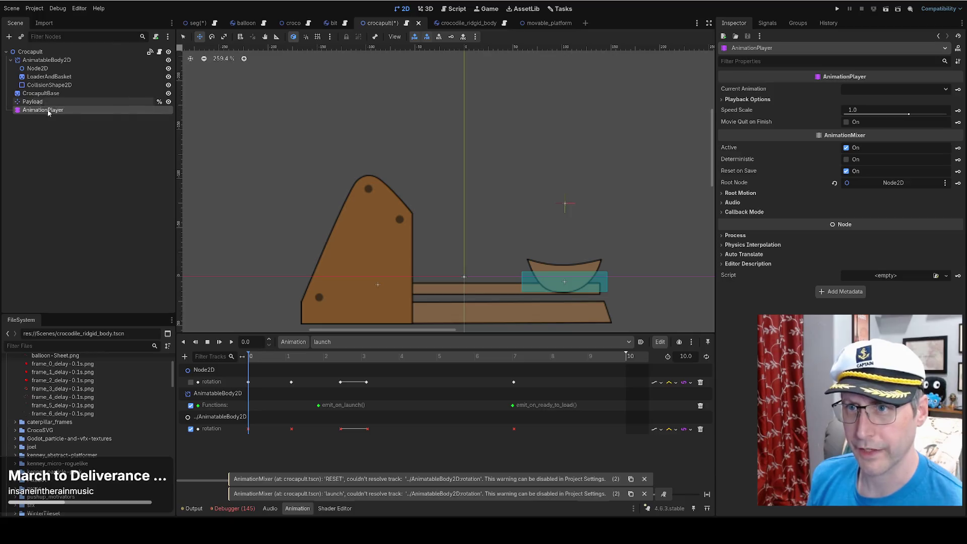
Nest LoaderAndBasket inside Node2D and scrub the launch animation to 1.59 s.
{"action": "left_click", "coordinate": [45, 60]}
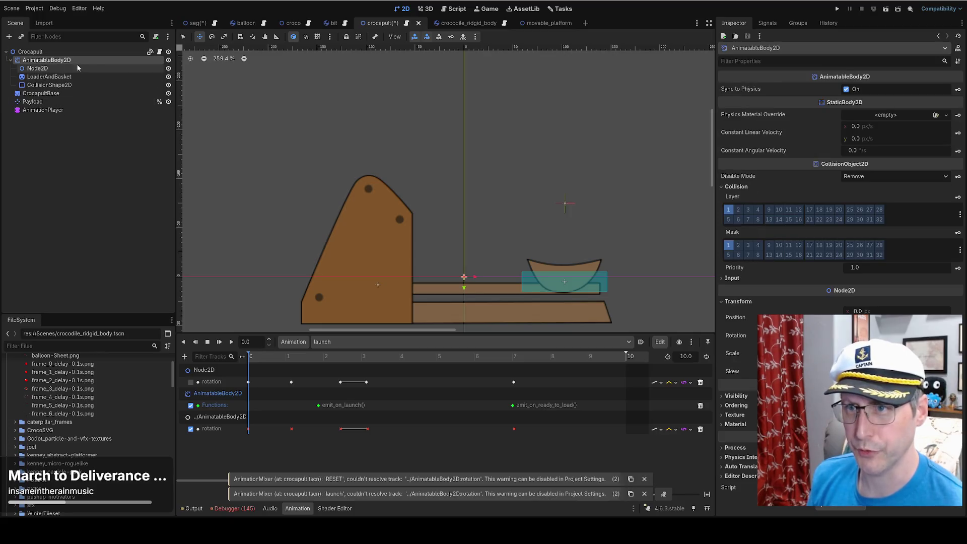
{"action": "left_click", "coordinate": [56, 68]}
{"action": "mouse_move", "coordinate": [70, 77]}
{"action": "left_mouse_down"}
{"action": "mouse_move", "coordinate": [53, 69]}
{"action": "mouse_move", "coordinate": [60, 92]}
{"action": "mouse_move", "coordinate": [69, 78]}
{"action": "mouse_move", "coordinate": [46, 75]}
{"action": "left_mouse_up"}
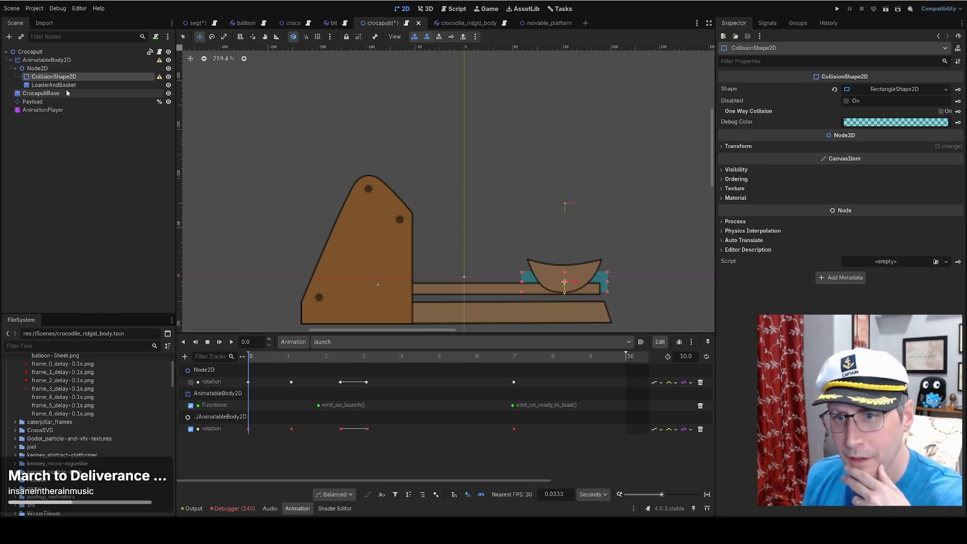
{"action": "left_click_drag", "start_coordinate": [273, 356], "coordinate": [654, 359]}
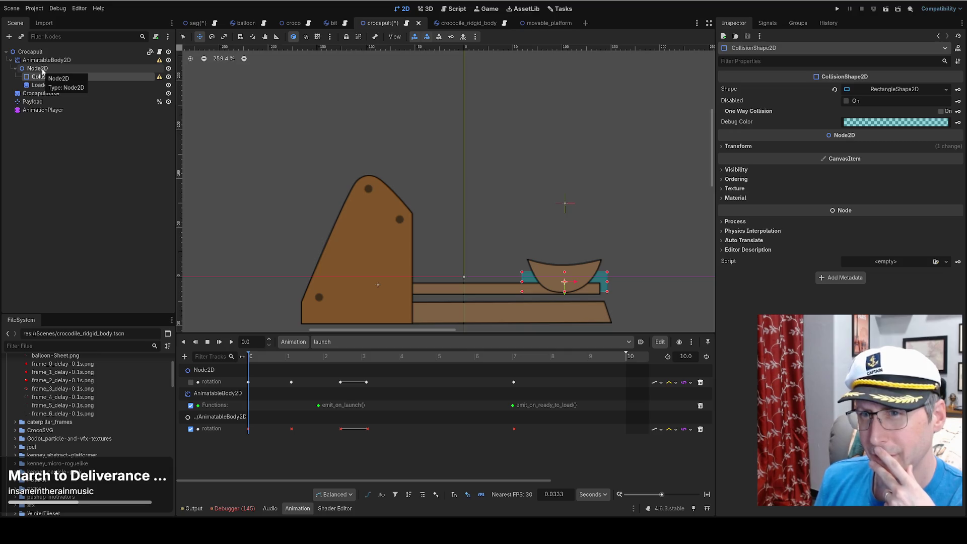
Move CollisionShape2D directly under AnimatableBody2D, tilt the arm to -16.5°, then delete CollisionShape2D.
{"action": "left_click", "coordinate": [43, 69]}
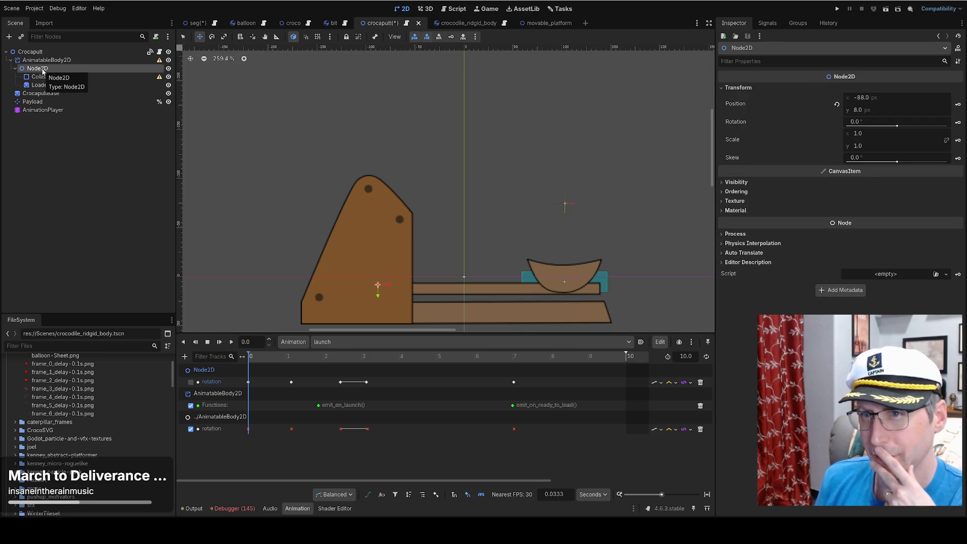
{"action": "left_click", "coordinate": [73, 77]}
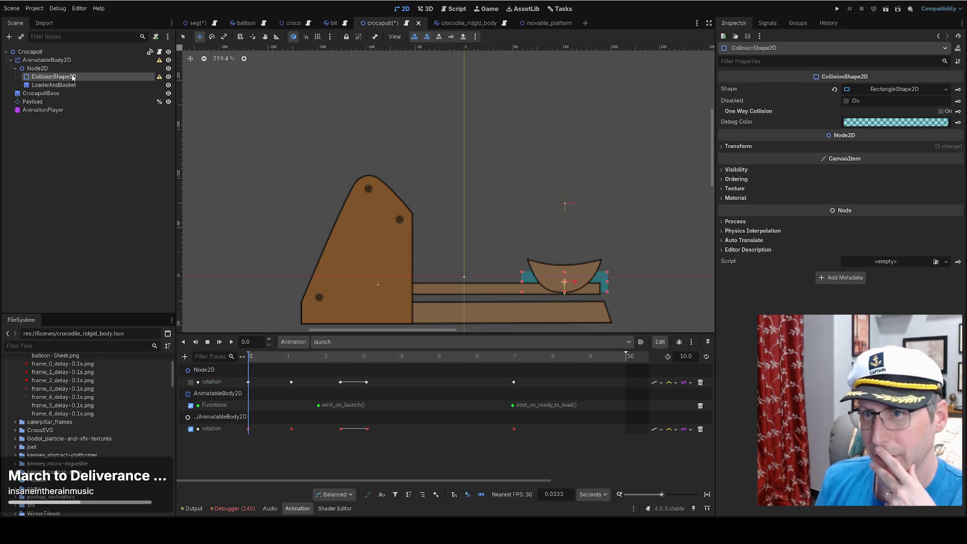
{"action": "key", "text": "ctrl+Down"}
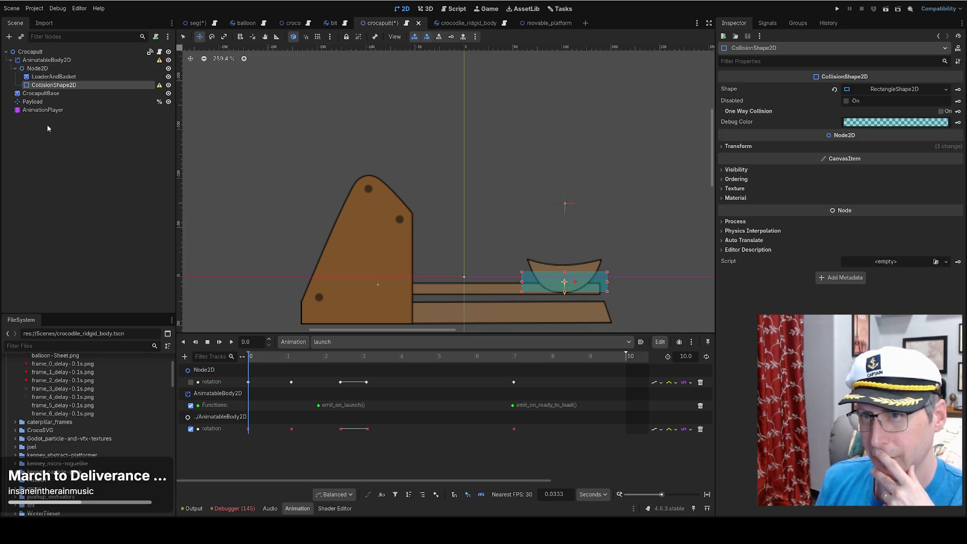
{"action": "left_click_drag", "start_coordinate": [47, 87], "coordinate": [57, 66]}
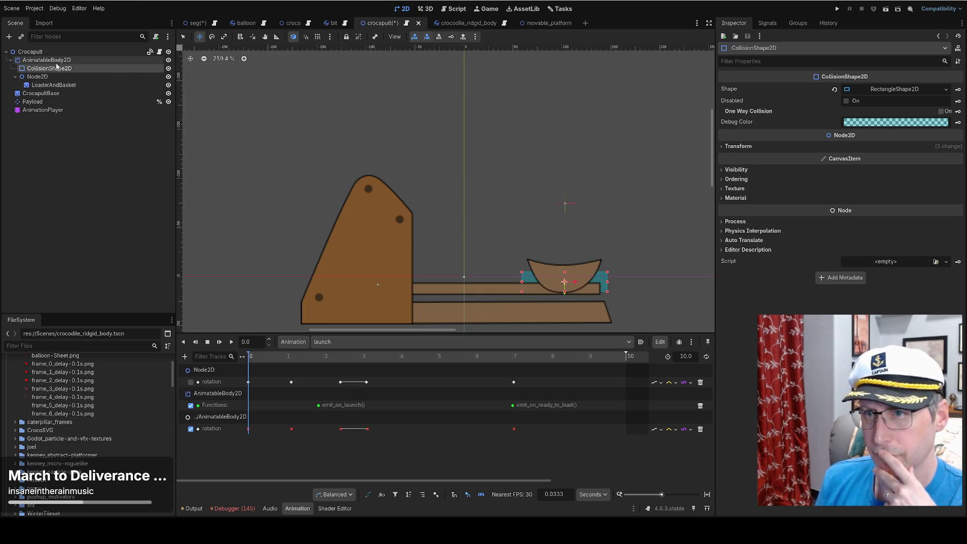
{"action": "left_click", "coordinate": [57, 78]}
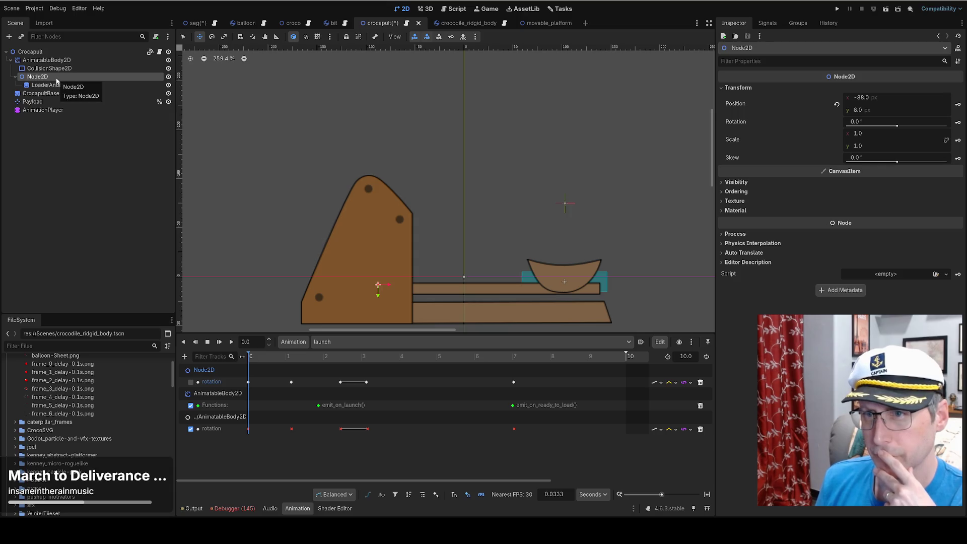
{"action": "mouse_move", "coordinate": [873, 124]}
{"action": "left_mouse_down"}
{"action": "mouse_move", "coordinate": [858, 124]}
{"action": "mouse_move", "coordinate": [873, 124]}
{"action": "left_mouse_up"}
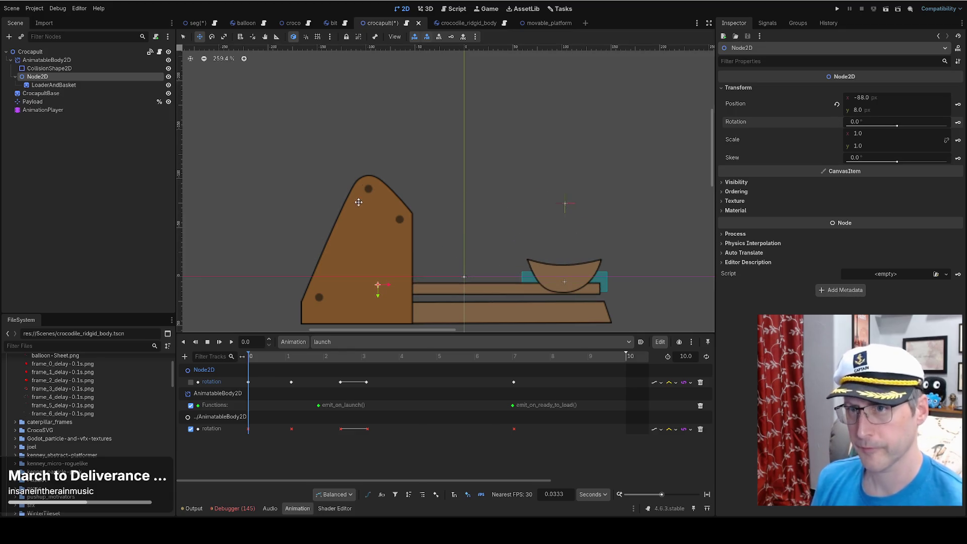
{"action": "left_click", "coordinate": [66, 70]}
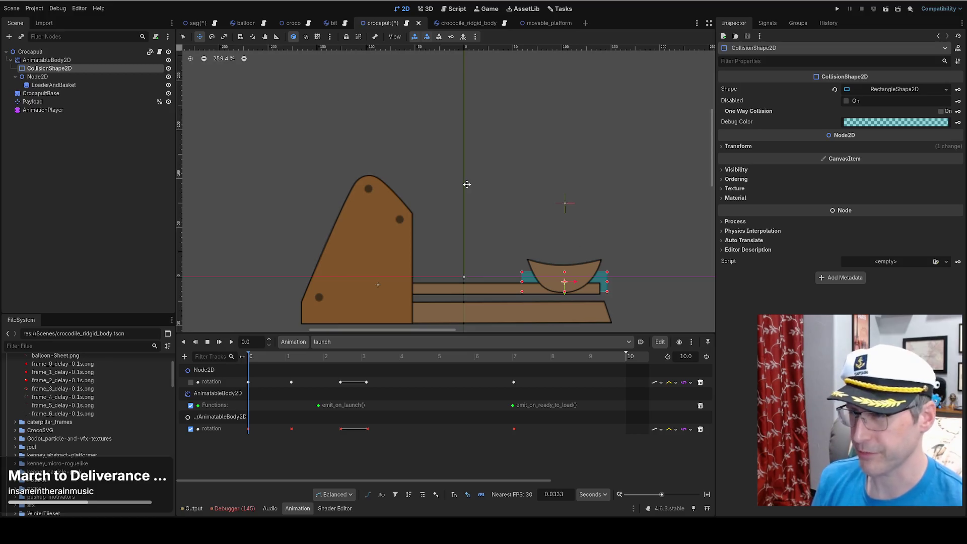
{"action": "key", "text": "Delete"}
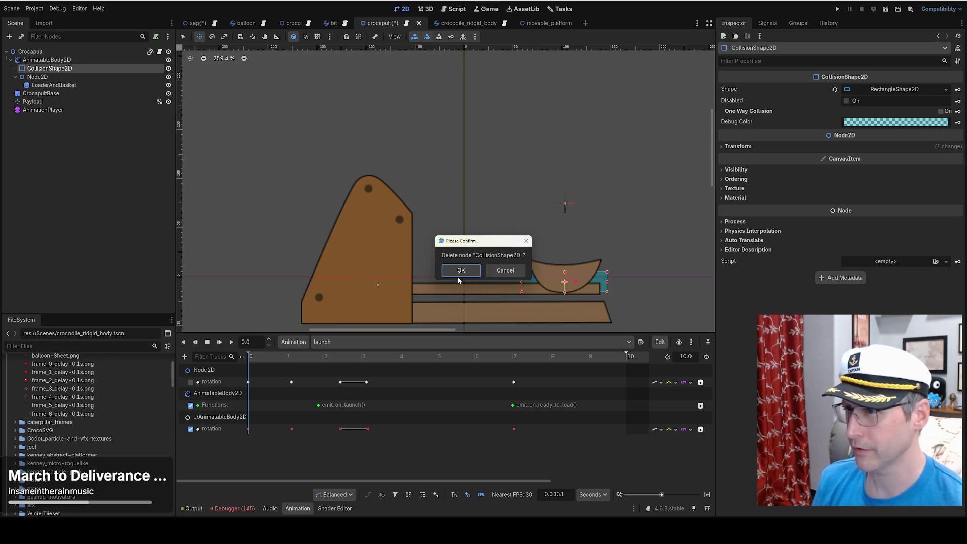
Replace the deleted CollisionShape2D with a new CollisionPolygon2D under AnimatableBody2D.
{"action": "left_click", "coordinate": [461, 271]}
{"action": "left_click", "coordinate": [70, 60]}
{"action": "left_click", "coordinate": [9, 36]}
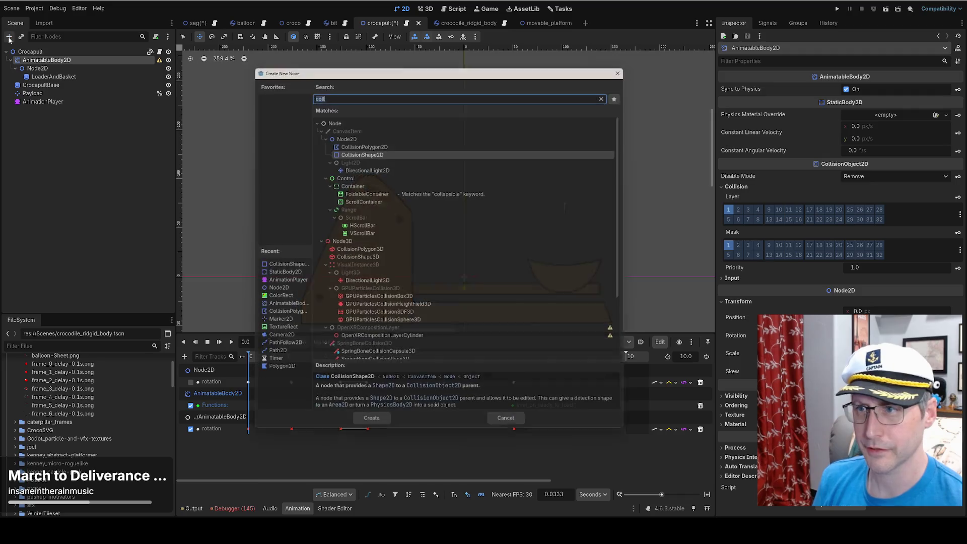
{"action": "left_click", "coordinate": [371, 143]}
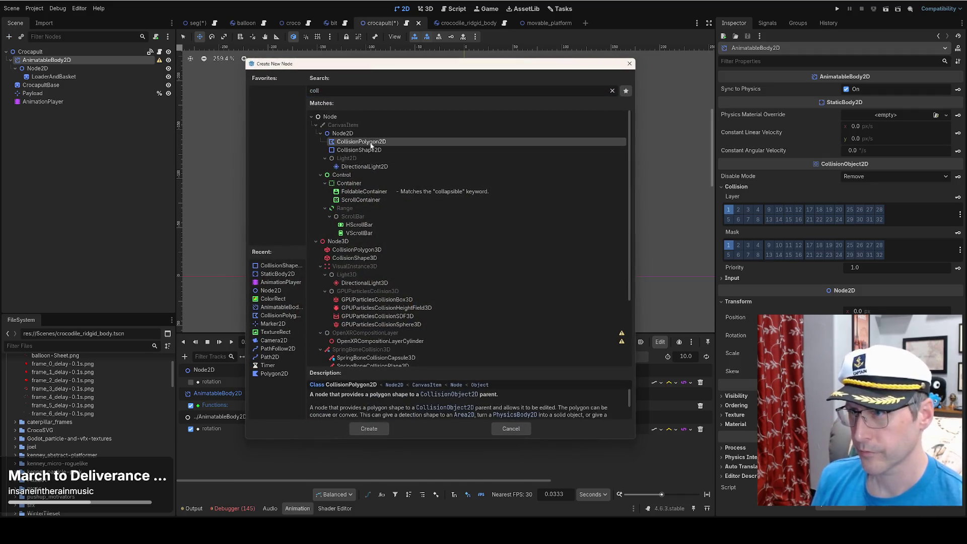
{"action": "left_click", "coordinate": [364, 429]}
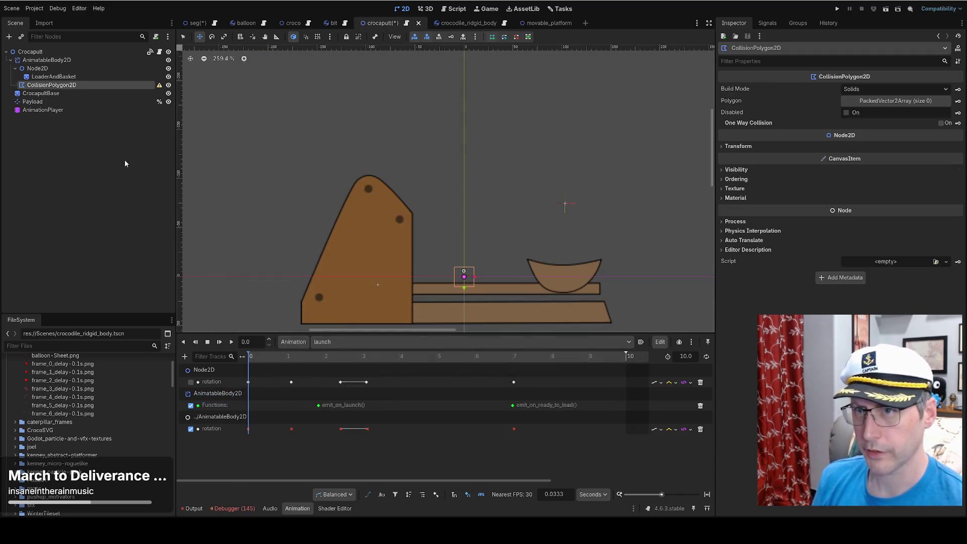
Draw the basket's eight-point collision polygon, closing it on the first point.
{"action": "left_click", "coordinate": [891, 101]}
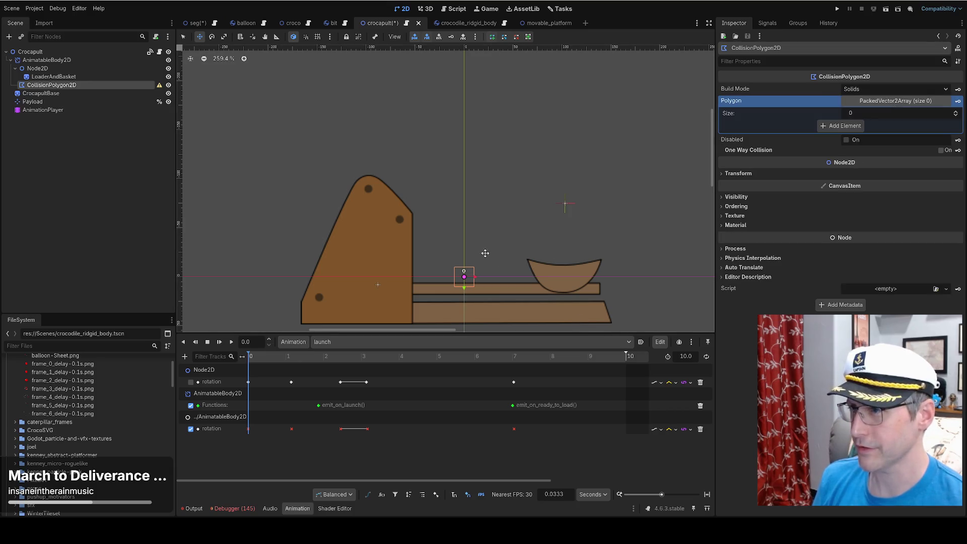
{"action": "key", "text": "q"}
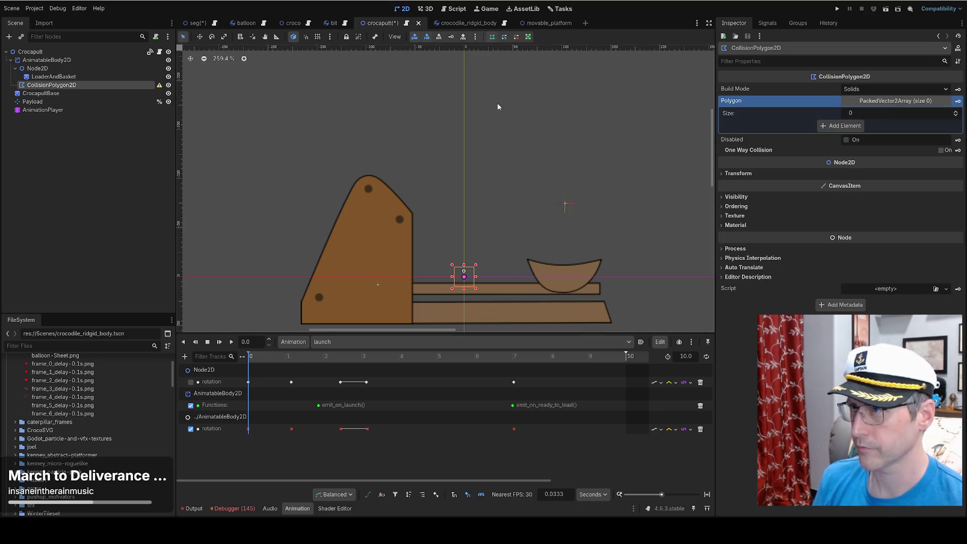
{"action": "left_click", "coordinate": [518, 244]}
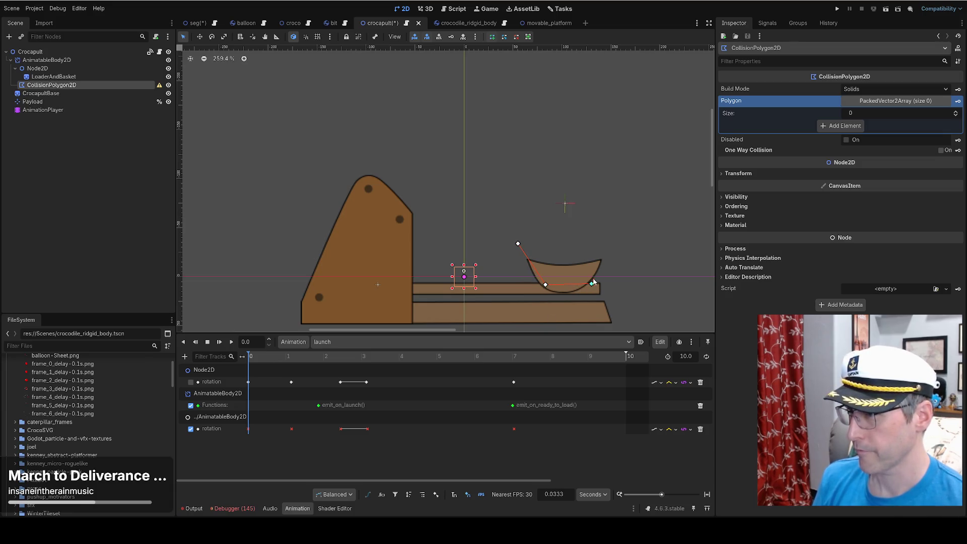
{"action": "left_click", "coordinate": [624, 222]}
{"action": "left_click", "coordinate": [634, 226]}
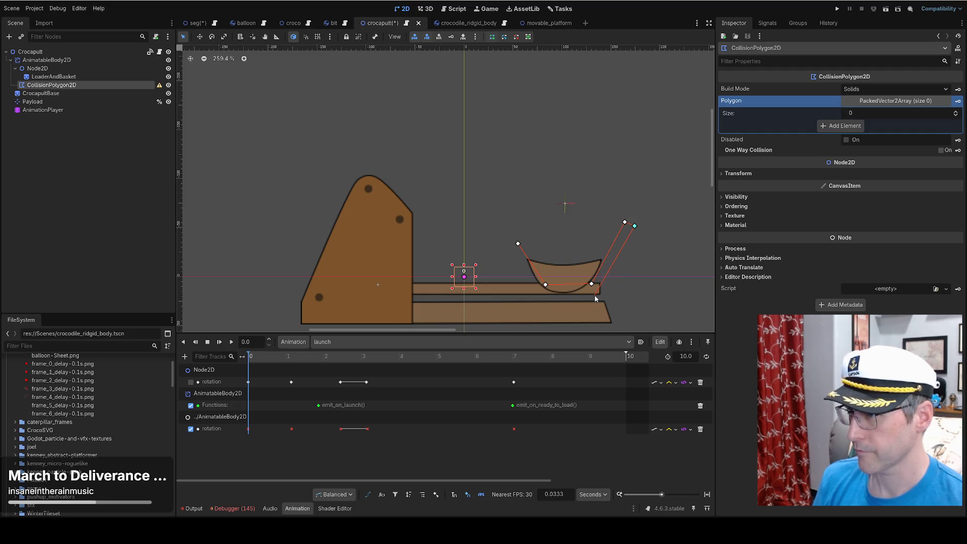
{"action": "left_click", "coordinate": [542, 293]}
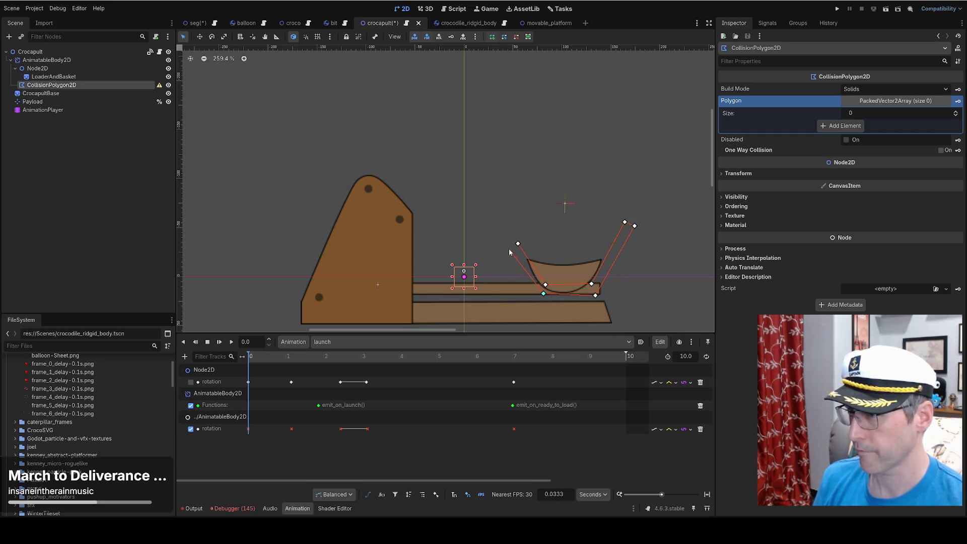
{"action": "left_click", "coordinate": [509, 248]}
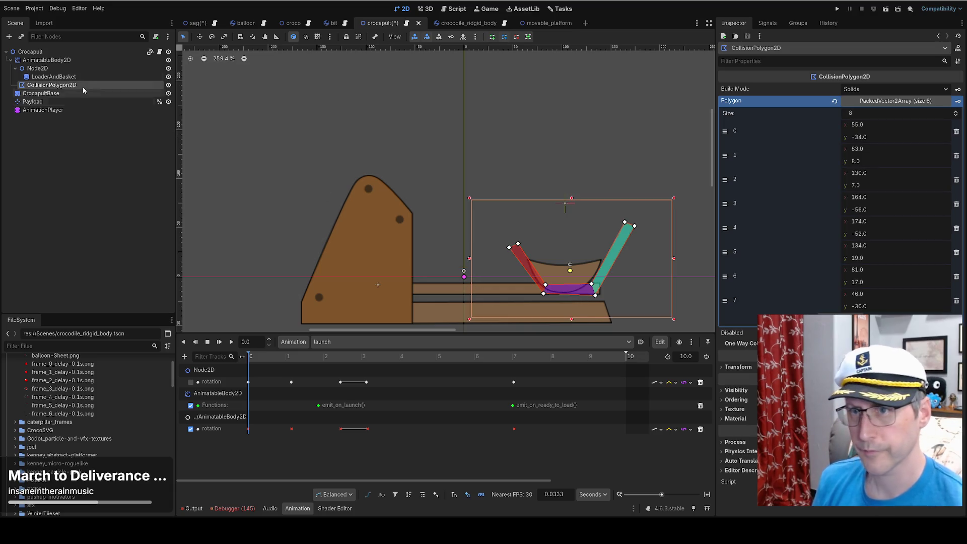
{"action": "left_click", "coordinate": [57, 59]}
{"action": "mouse_move", "coordinate": [252, 360]}
{"action": "left_mouse_down"}
{"action": "mouse_move", "coordinate": [306, 361]}
{"action": "mouse_move", "coordinate": [248, 362]}
{"action": "left_mouse_up"}
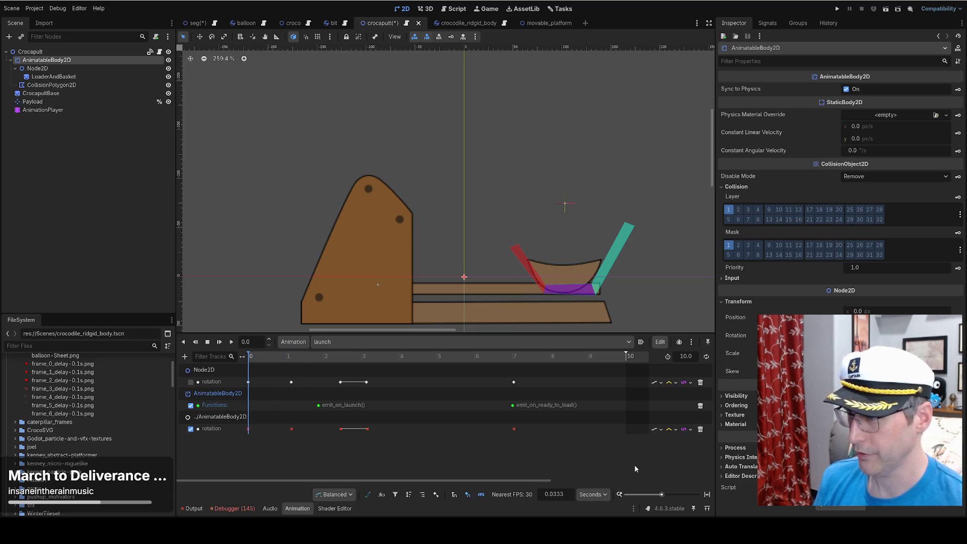
Swap the ../AnimatableBody2D rotation track for a newly keyed one, then rotate the arm at 1.04 s.
{"action": "left_click", "coordinate": [699, 429]}
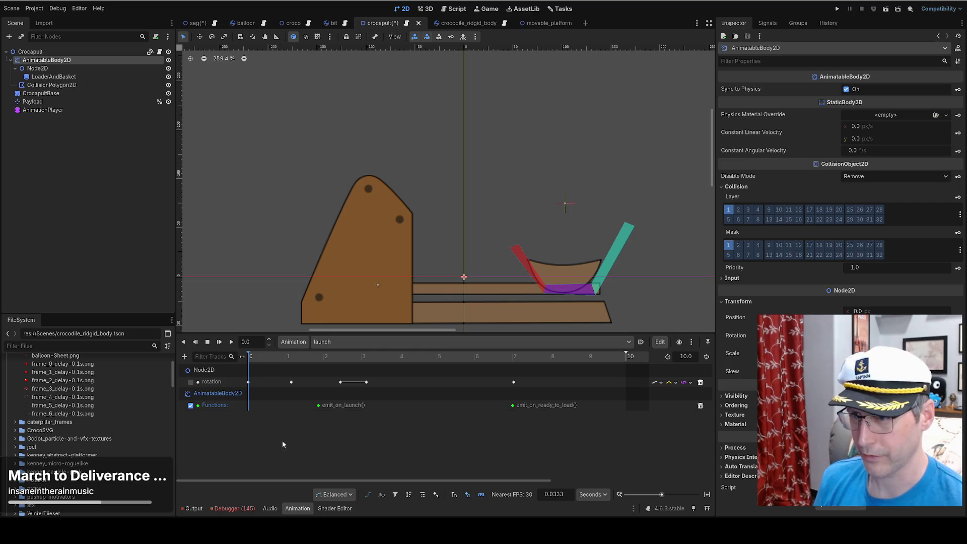
{"action": "left_click", "coordinate": [60, 60]}
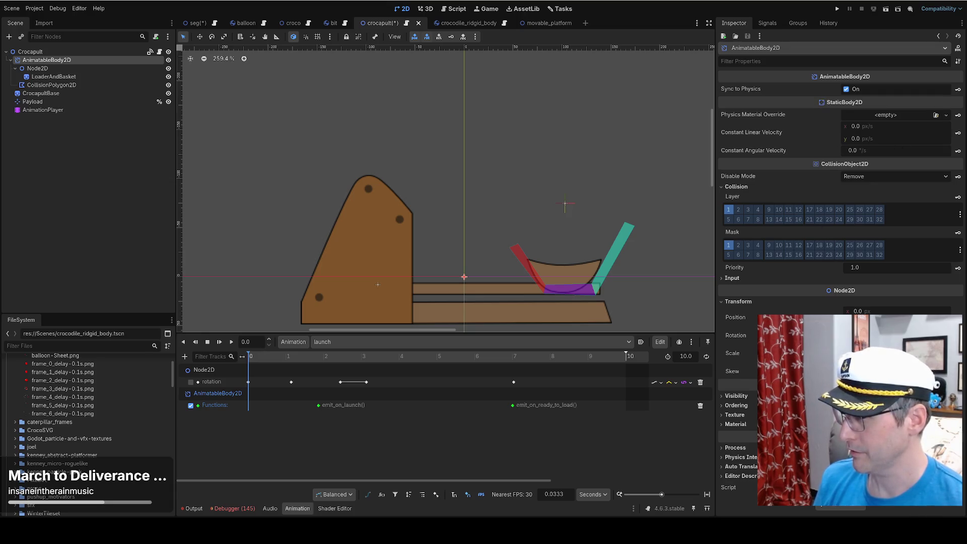
{"action": "left_click", "coordinate": [958, 335]}
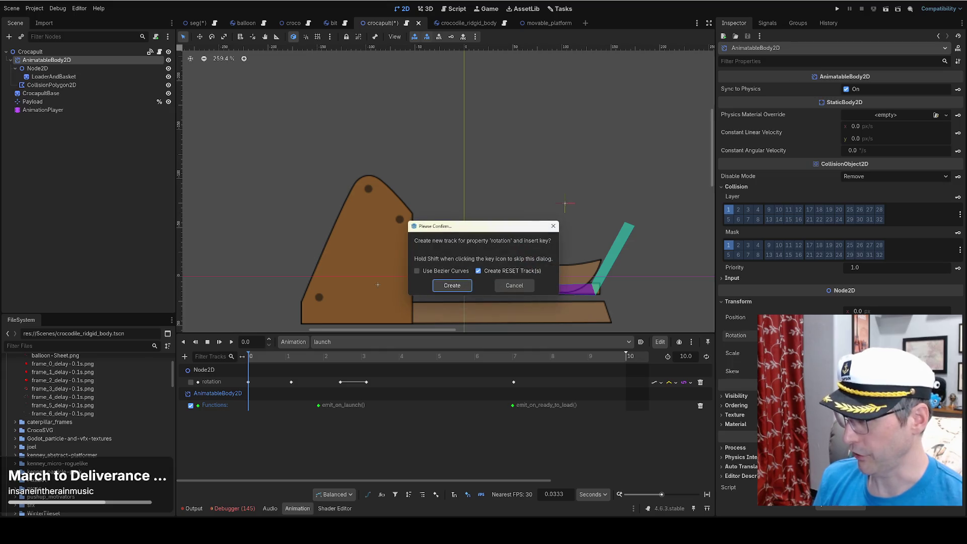
{"action": "left_click", "coordinate": [452, 286]}
{"action": "left_click", "coordinate": [287, 357]}
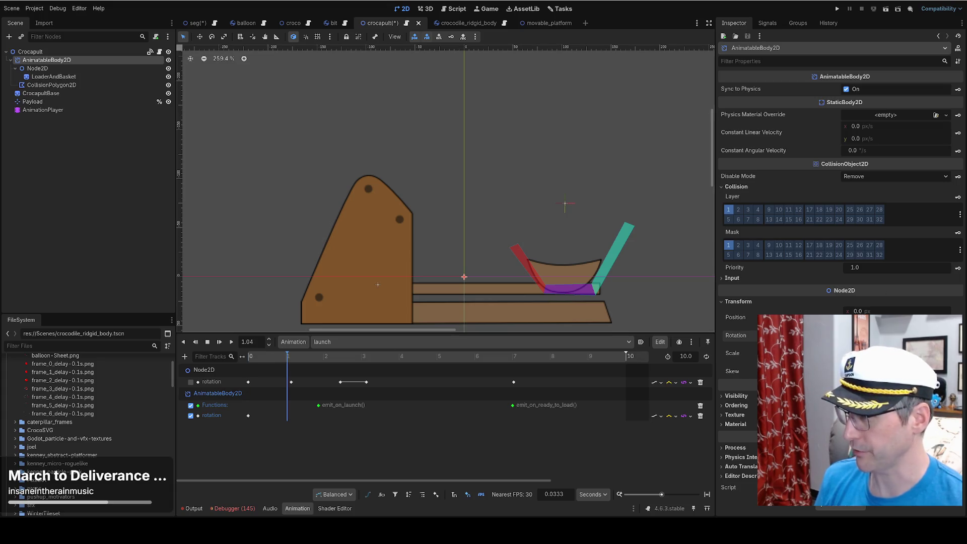
{"action": "left_click_drag", "start_coordinate": [377, 284], "coordinate": [378, 267]}
With the animation time back at 0, shift the LoaderAndBasket sprite slightly right.
{"action": "left_click", "coordinate": [72, 77]}
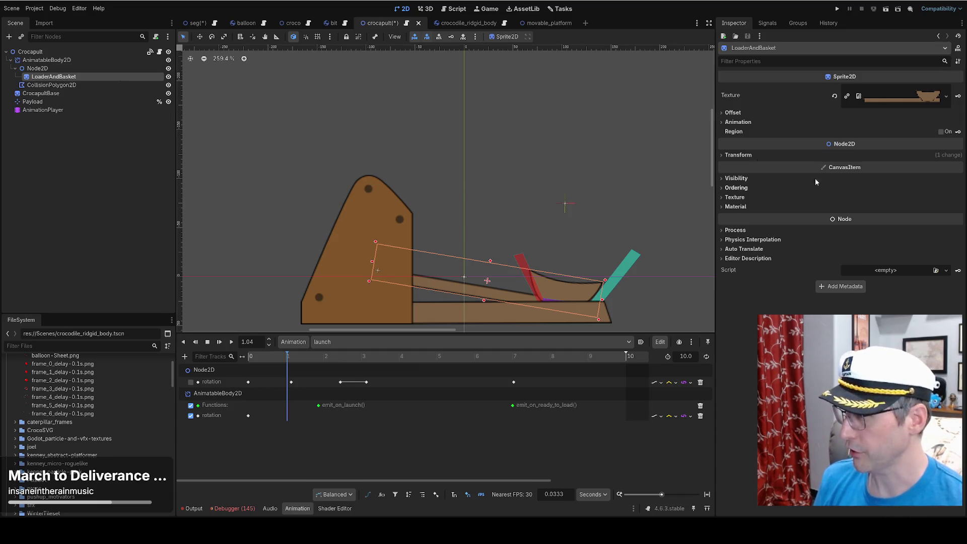
{"action": "left_click", "coordinate": [44, 69]}
{"action": "left_click", "coordinate": [50, 77]}
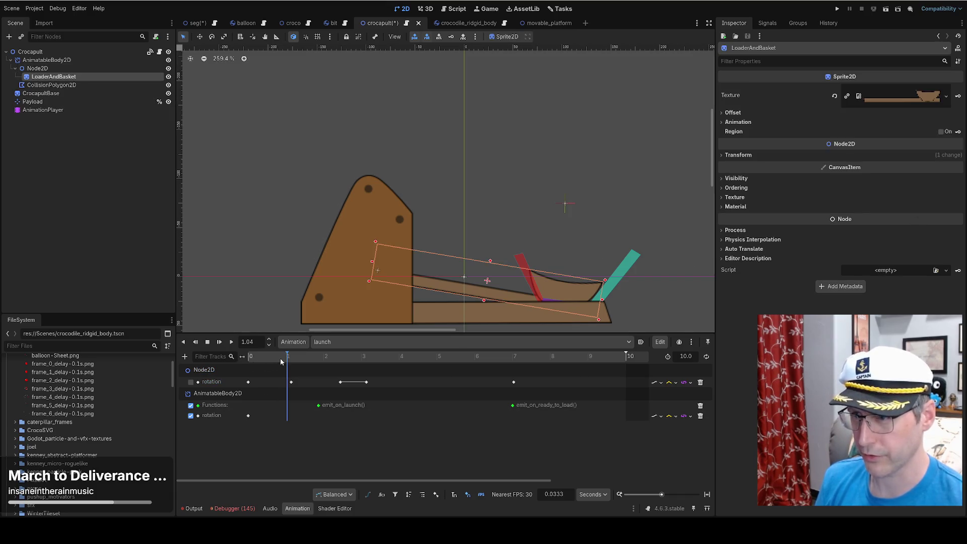
{"action": "left_click_drag", "start_coordinate": [280, 361], "coordinate": [247, 358]}
{"action": "left_click", "coordinate": [38, 68]}
{"action": "left_click", "coordinate": [53, 76]}
{"action": "key", "text": "w"}
{"action": "mouse_move", "coordinate": [414, 277]}
{"action": "left_mouse_down"}
{"action": "mouse_move", "coordinate": [431, 274]}
{"action": "mouse_move", "coordinate": [422, 274]}
{"action": "left_mouse_up"}
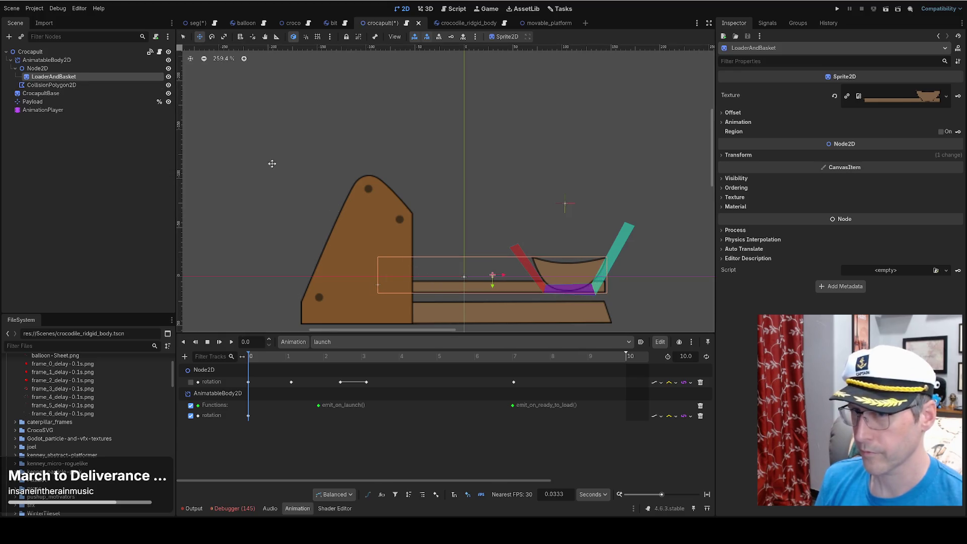
Move the AnimatableBody2D pivot to the hinge, then shift the basket Node2D and CollisionPolygon2D back into place.
{"action": "left_click", "coordinate": [100, 71]}
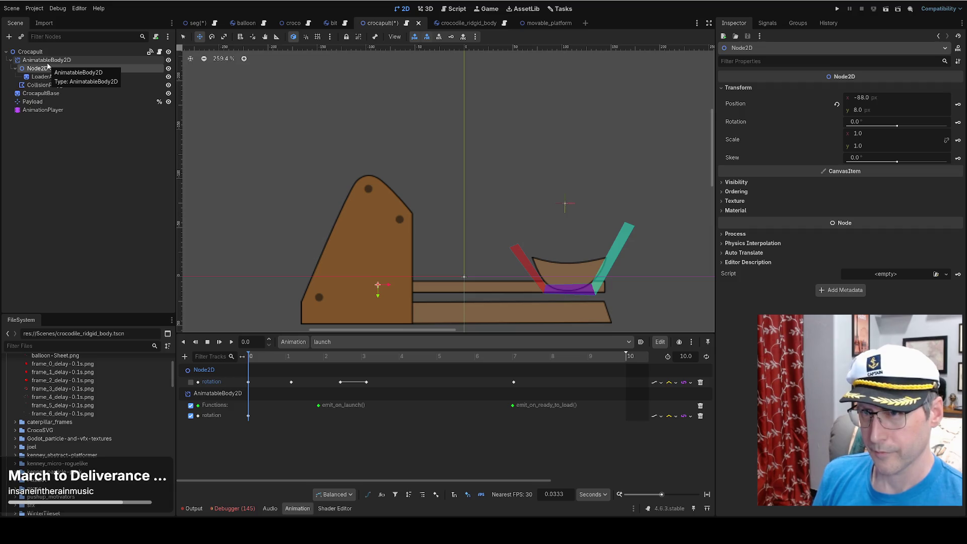
{"action": "left_click", "coordinate": [47, 60]}
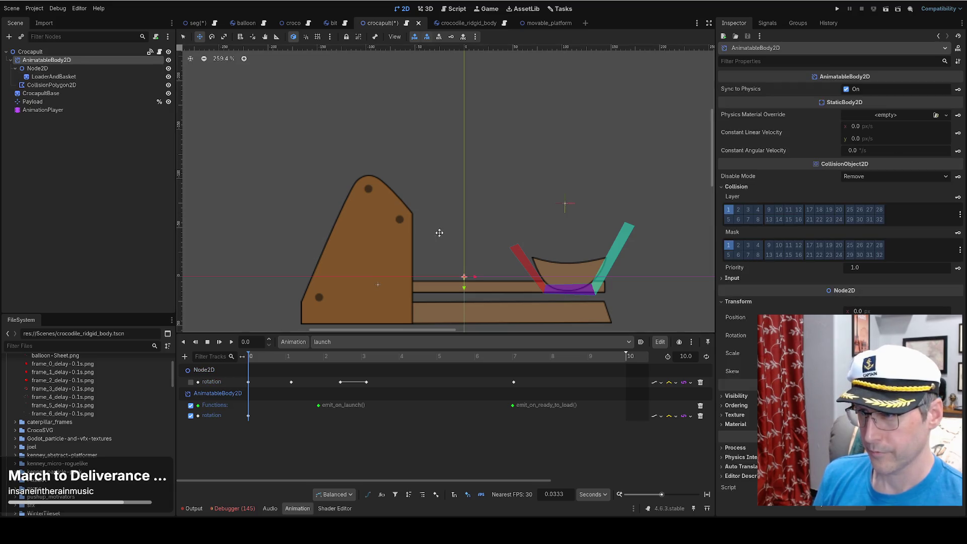
{"action": "left_click_drag", "start_coordinate": [461, 275], "coordinate": [465, 275]}
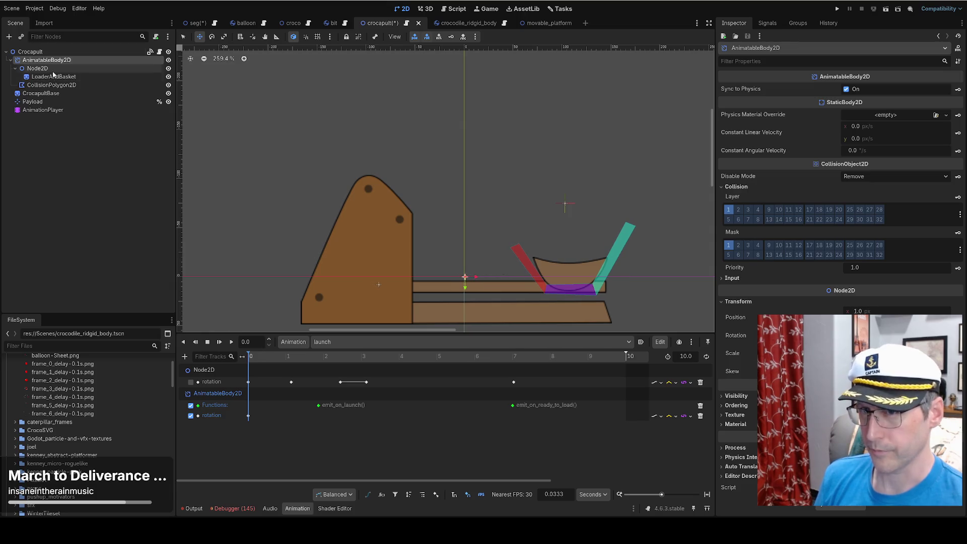
{"action": "left_click", "coordinate": [80, 69]}
{"action": "left_click_drag", "start_coordinate": [384, 271], "coordinate": [470, 264]}
{"action": "left_click", "coordinate": [46, 60]}
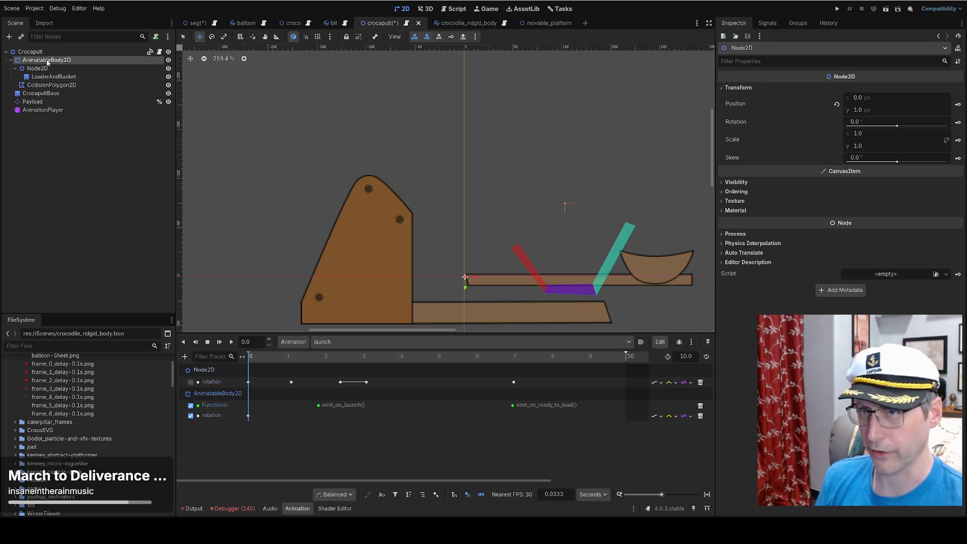
{"action": "mouse_move", "coordinate": [582, 183]}
{"action": "left_mouse_down"}
{"action": "mouse_move", "coordinate": [475, 195]}
{"action": "mouse_move", "coordinate": [482, 187]}
{"action": "left_mouse_up"}
{"action": "left_click", "coordinate": [50, 85]}
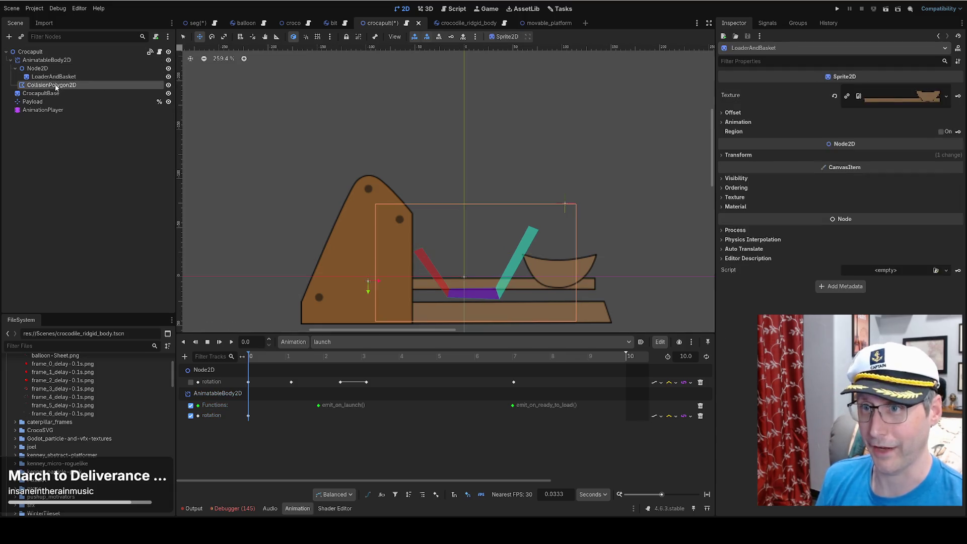
{"action": "mouse_move", "coordinate": [441, 230]}
{"action": "left_mouse_down"}
{"action": "mouse_move", "coordinate": [568, 228]}
{"action": "mouse_move", "coordinate": [561, 223]}
{"action": "left_mouse_up"}
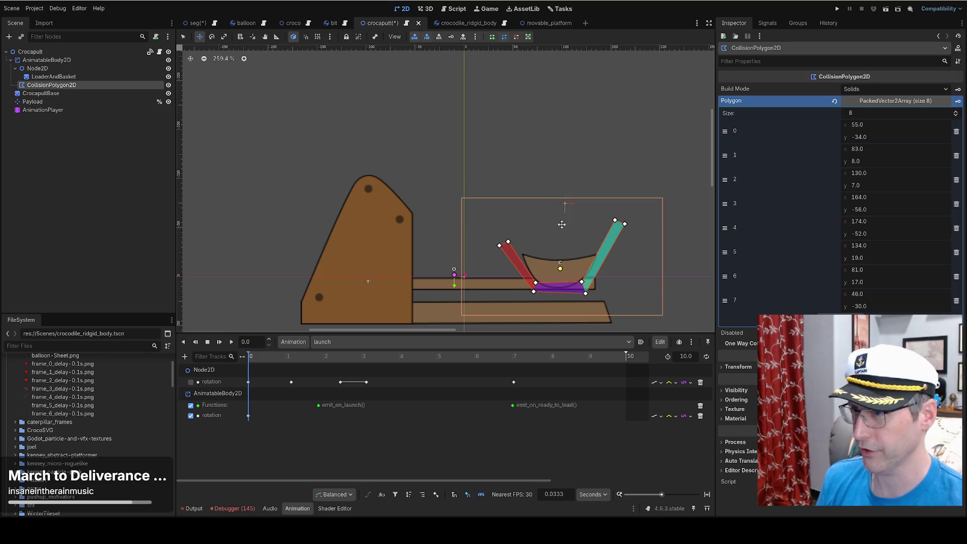
Delete the old AnimatableBody2D rotation track and key the arm's new rotation at 0.2 s.
{"action": "left_click", "coordinate": [44, 69]}
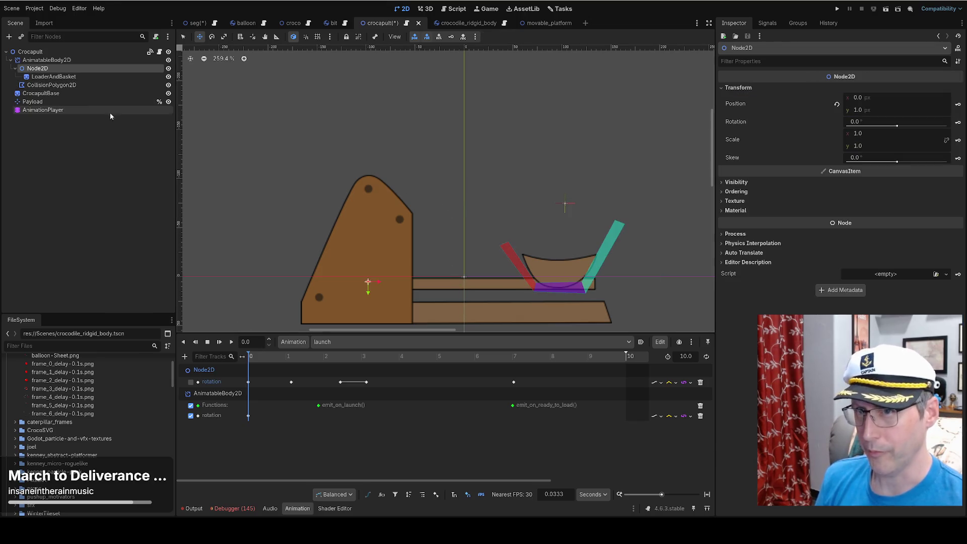
{"action": "left_click", "coordinate": [54, 60]}
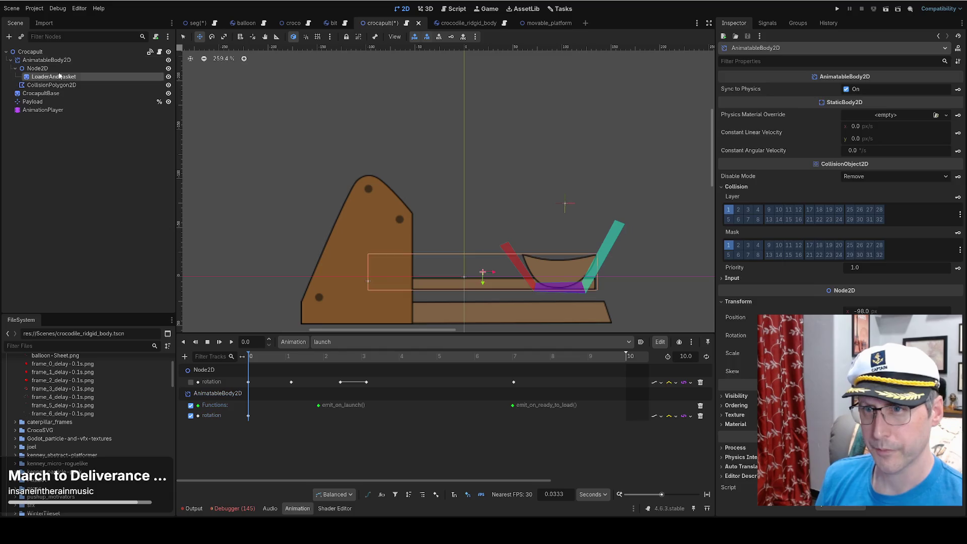
{"action": "left_click", "coordinate": [45, 68]}
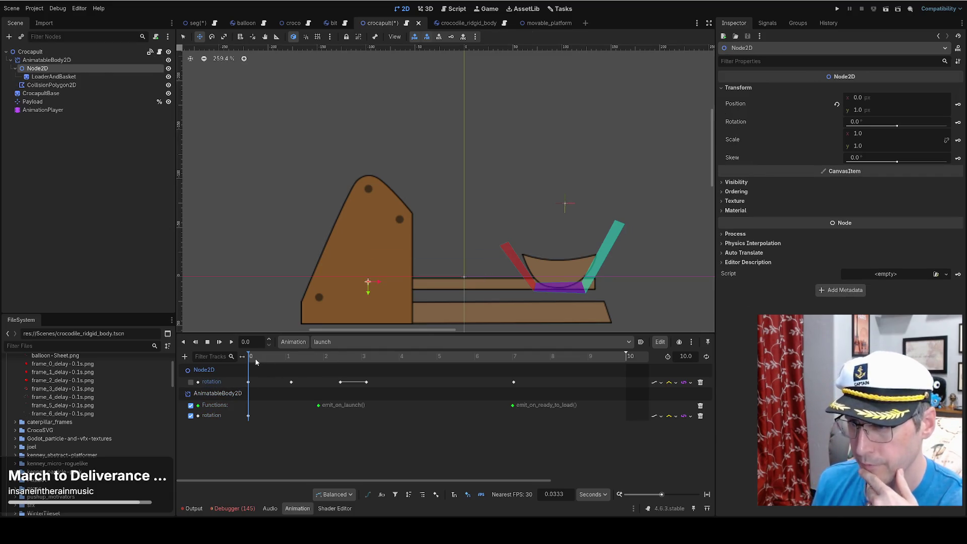
{"action": "mouse_move", "coordinate": [259, 357]}
{"action": "left_mouse_down"}
{"action": "mouse_move", "coordinate": [306, 358]}
{"action": "mouse_move", "coordinate": [256, 364]}
{"action": "left_mouse_up"}
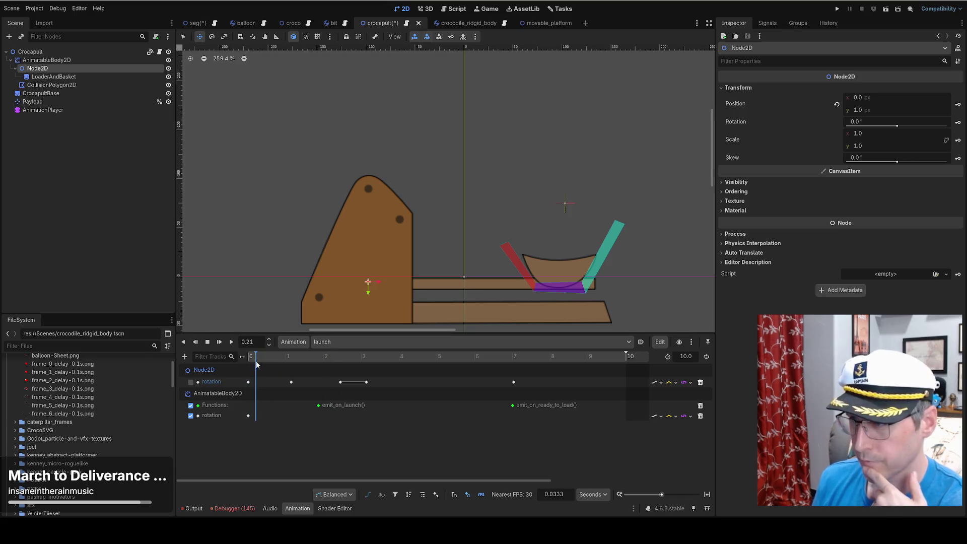
{"action": "left_click", "coordinate": [700, 415]}
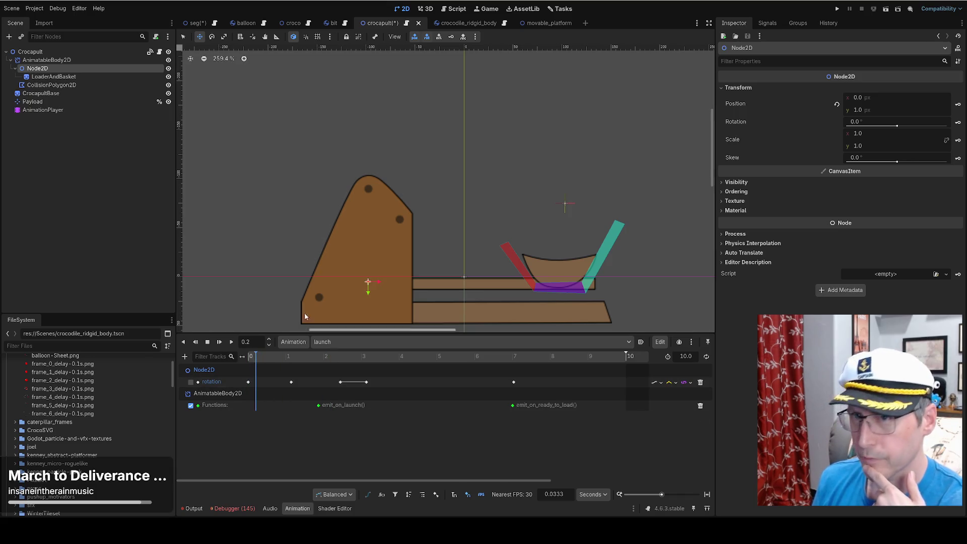
{"action": "left_click", "coordinate": [64, 61]}
{"action": "mouse_move", "coordinate": [856, 335]}
{"action": "left_mouse_down"}
{"action": "mouse_move", "coordinate": [841, 334]}
{"action": "mouse_move", "coordinate": [850, 335]}
{"action": "left_mouse_up"}
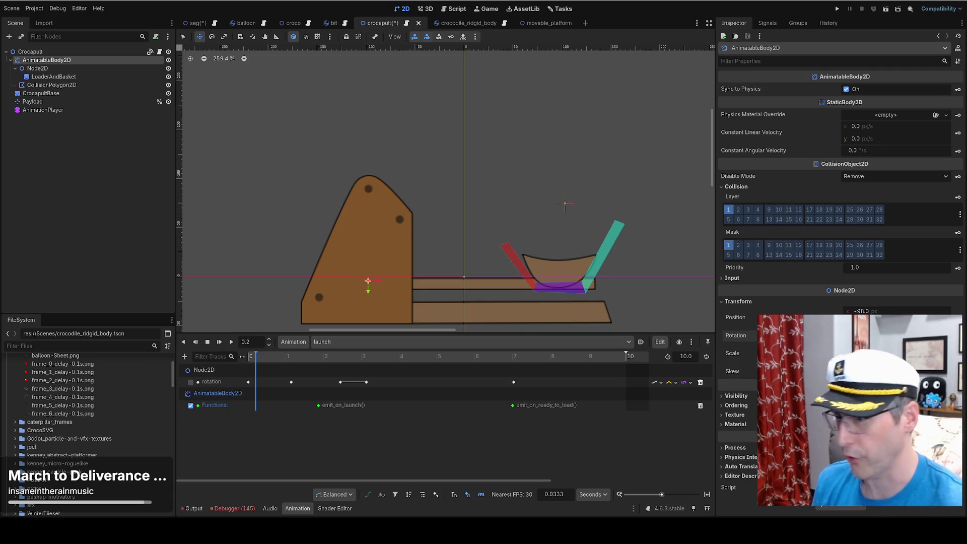
{"action": "left_click", "coordinate": [957, 335]}
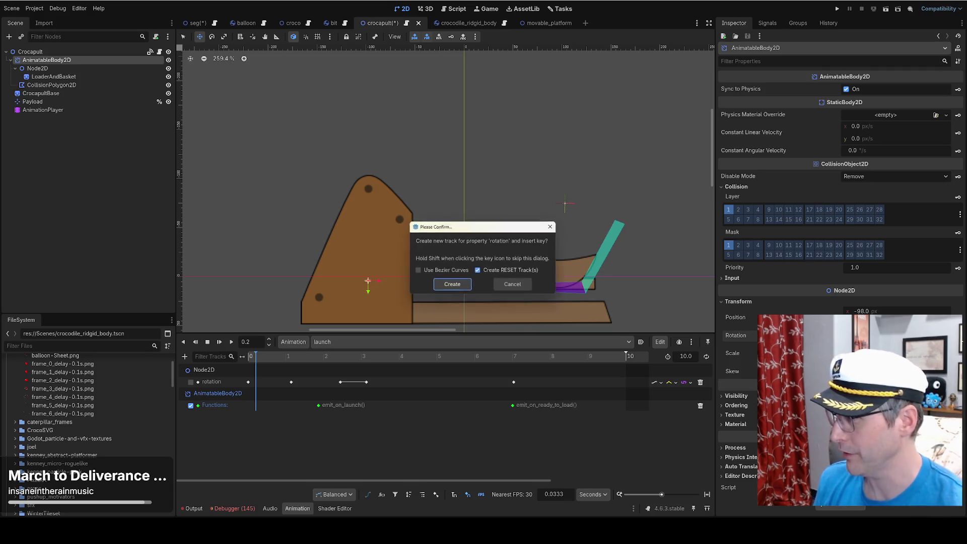
Create the rotation track and key the arm tilting back to its loaded pose, with a key at 3.12 s.
{"action": "left_click", "coordinate": [446, 286]}
{"action": "left_click_drag", "start_coordinate": [296, 356], "coordinate": [288, 356]}
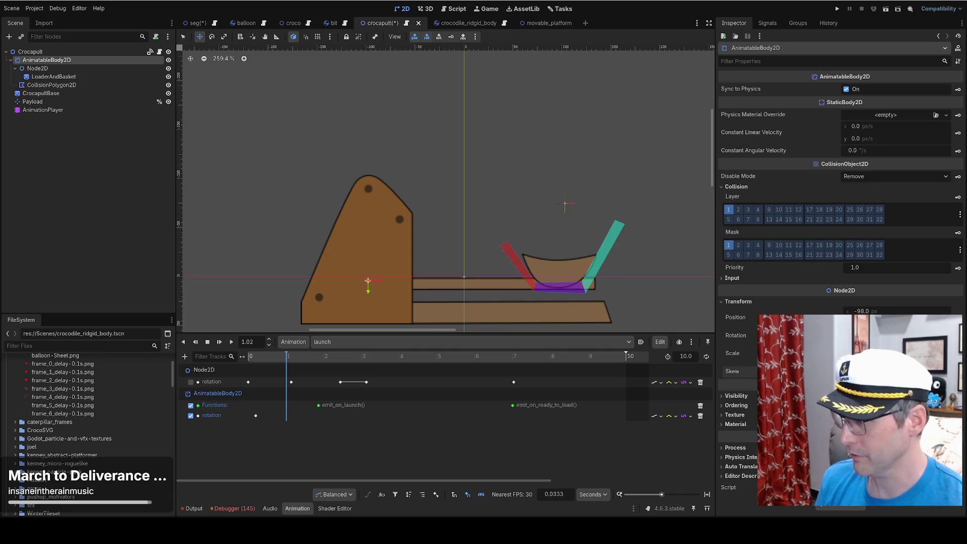
{"action": "mouse_move", "coordinate": [856, 335]}
{"action": "left_mouse_down"}
{"action": "mouse_move", "coordinate": [886, 334]}
{"action": "mouse_move", "coordinate": [868, 335]}
{"action": "left_mouse_up"}
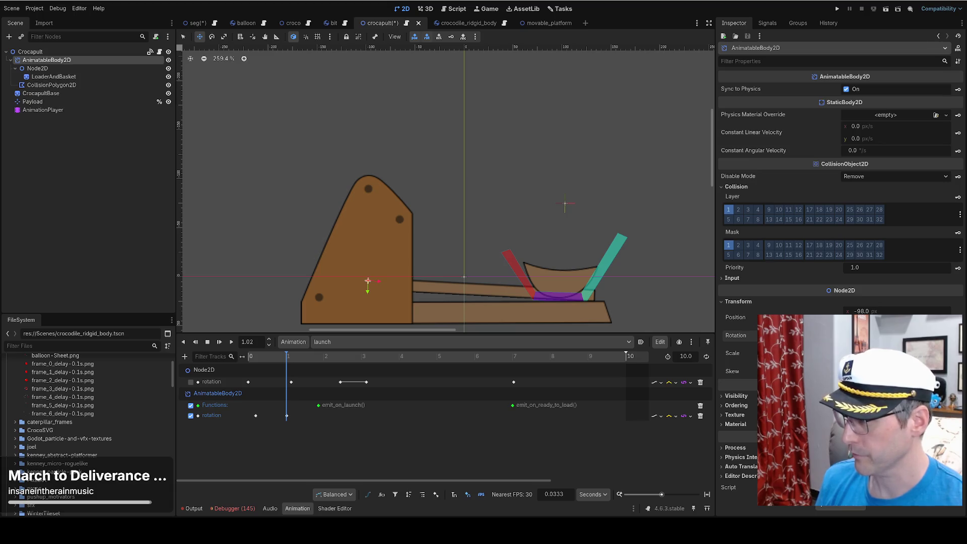
{"action": "mouse_move", "coordinate": [308, 359]}
{"action": "left_mouse_down"}
{"action": "mouse_move", "coordinate": [319, 360]}
{"action": "mouse_move", "coordinate": [305, 365]}
{"action": "left_mouse_up"}
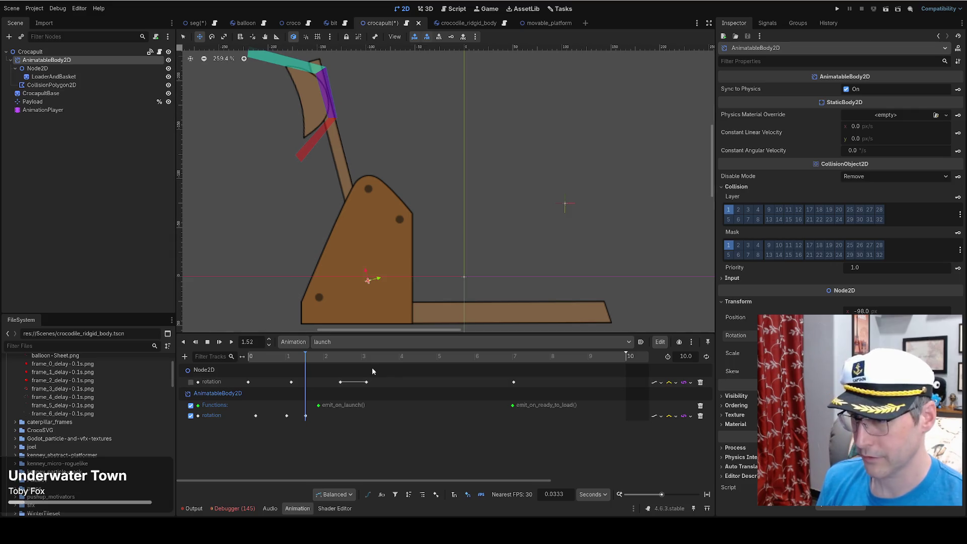
{"action": "left_click_drag", "start_coordinate": [307, 359], "coordinate": [365, 357]}
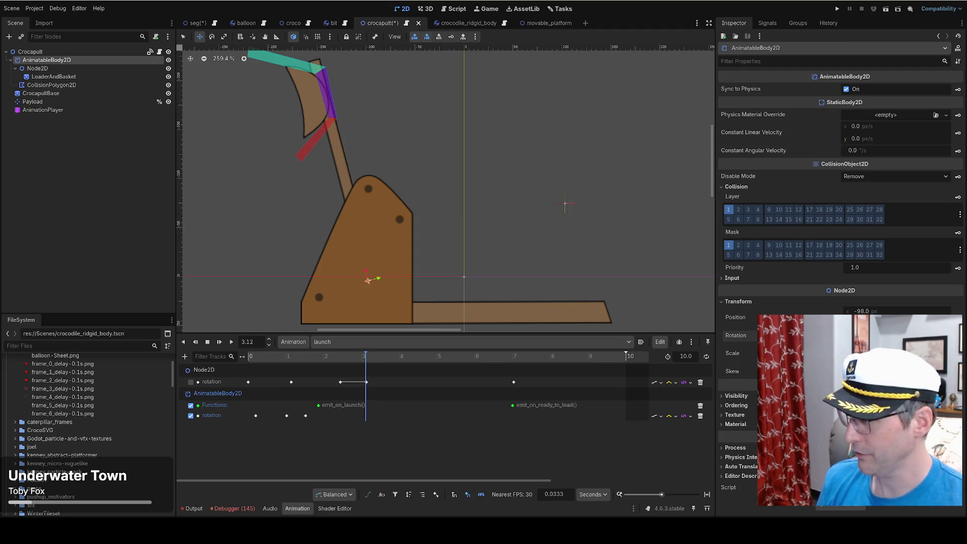
{"action": "left_click", "coordinate": [958, 335]}
Remove the old Node2D rotation track and preview the launch animation.
{"action": "left_click_drag", "start_coordinate": [364, 359], "coordinate": [514, 361]}
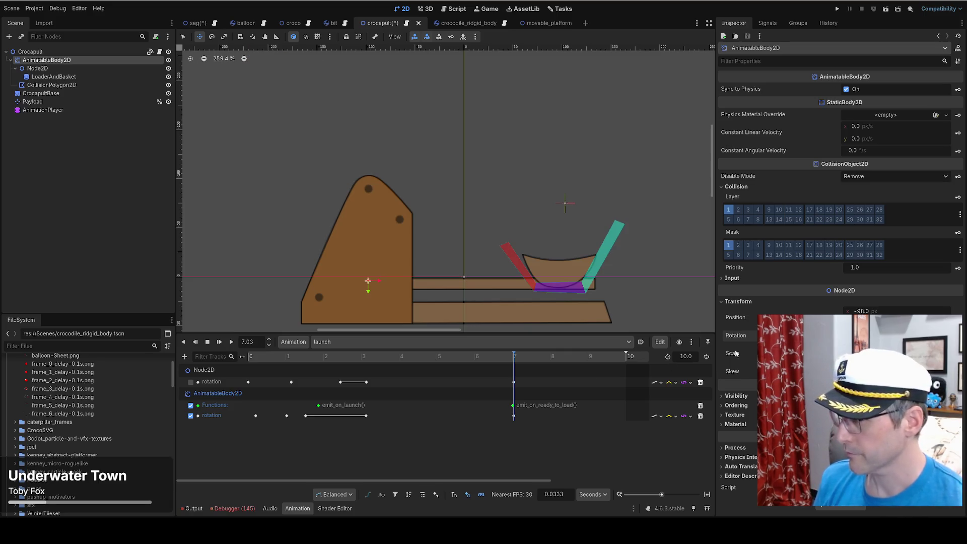
{"action": "left_click", "coordinate": [277, 356]}
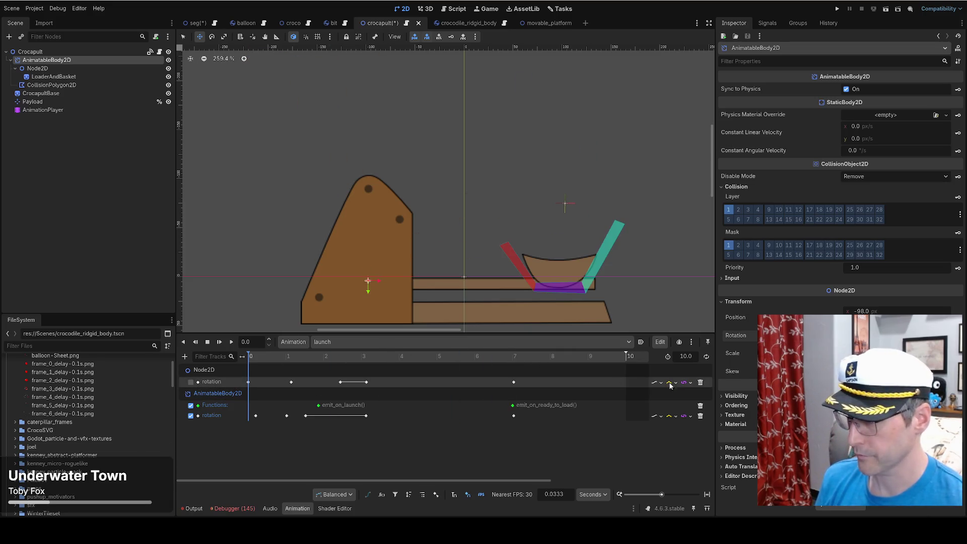
{"action": "left_click", "coordinate": [700, 382]}
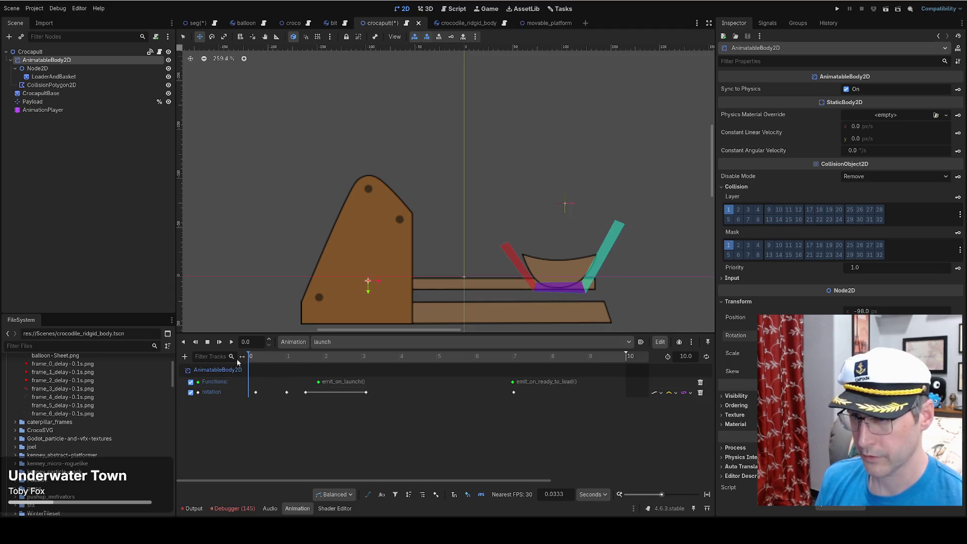
{"action": "key", "text": "shift+d"}
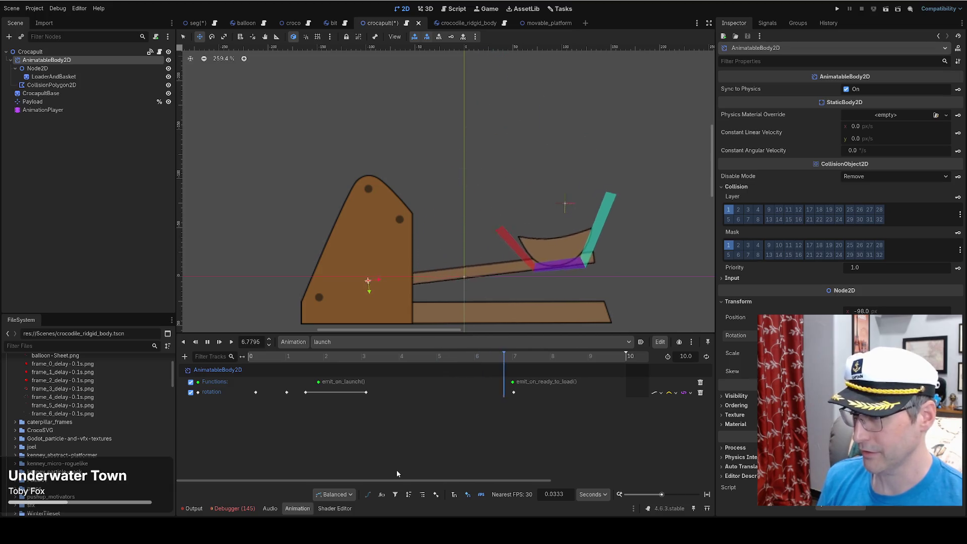
Select the emit_on_ready_to_load key at 7.0667 s, save the crocapult scene and run the game.
{"action": "left_click", "coordinate": [514, 382]}
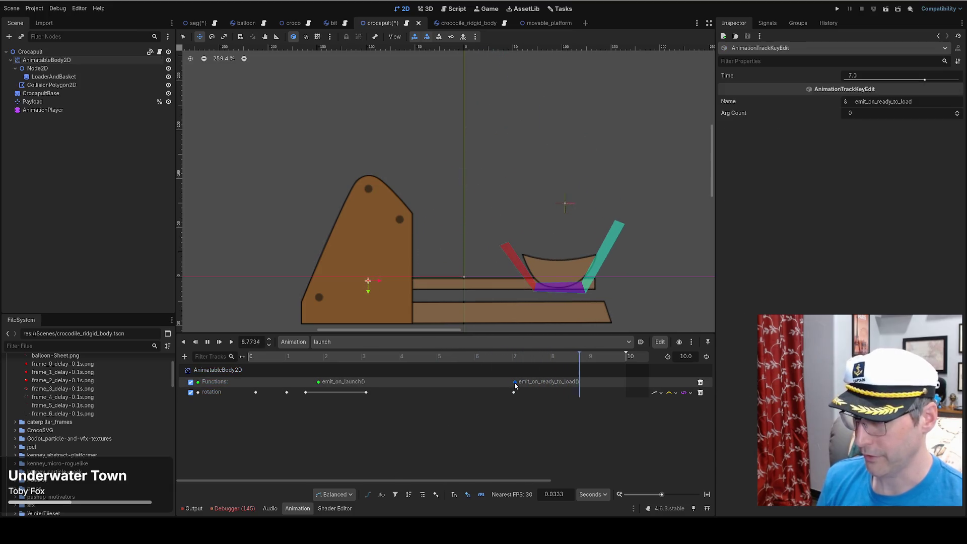
{"action": "key", "text": "ctrl+s"}
{"action": "left_click", "coordinate": [837, 7]}
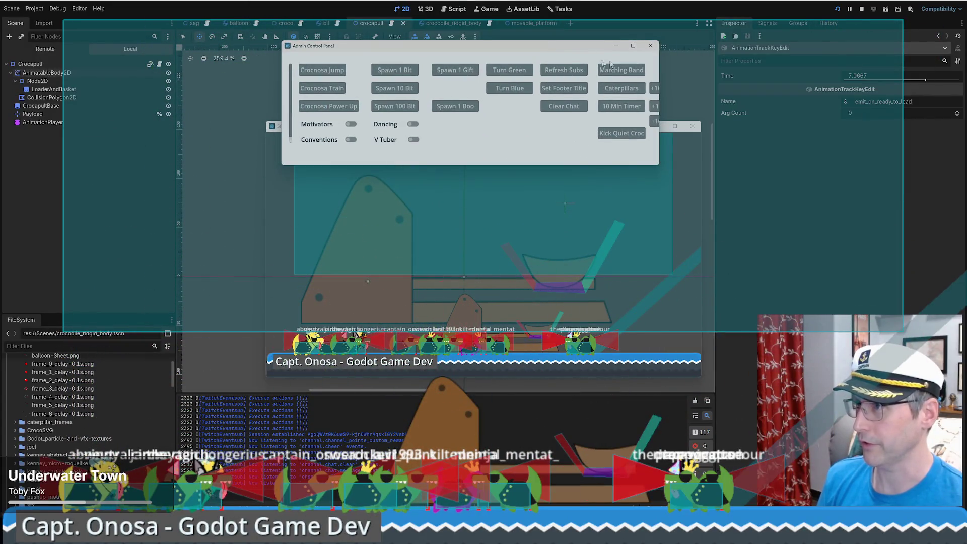
Stop the game, turn off Visible Collision Shapes, rerun it and close the Admin Control Panel.
{"action": "key", "text": "F8"}
{"action": "left_click", "coordinate": [66, 8]}
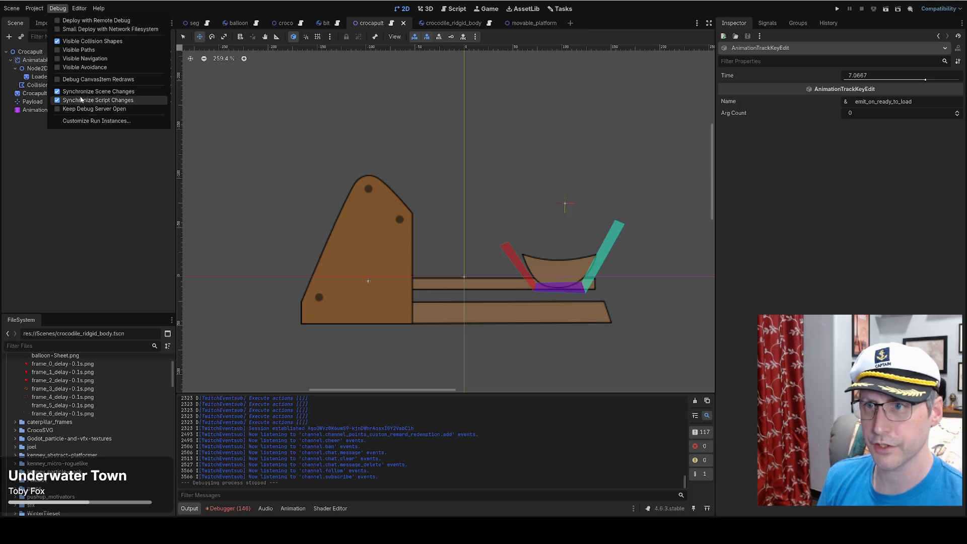
{"action": "left_click", "coordinate": [80, 41]}
{"action": "left_click", "coordinate": [836, 9]}
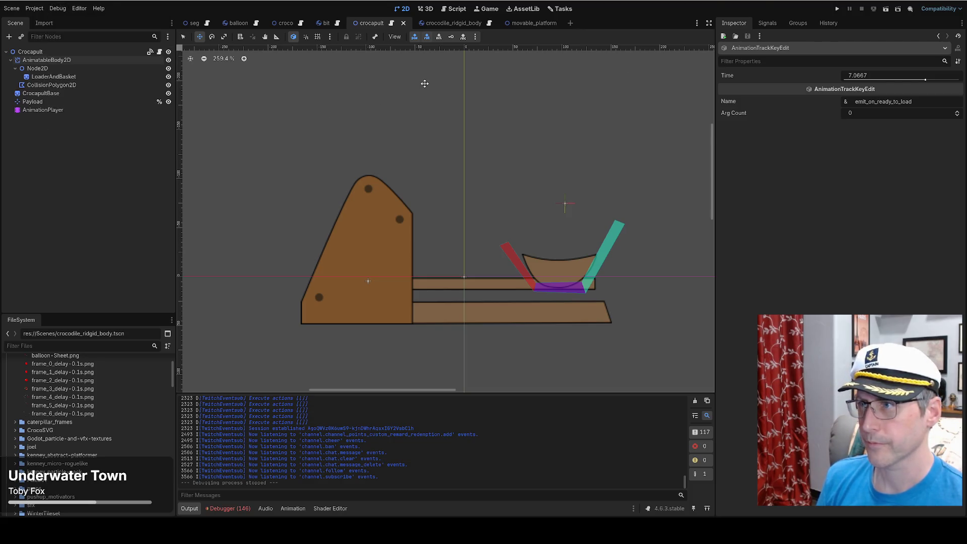
{"action": "left_click", "coordinate": [837, 9]}
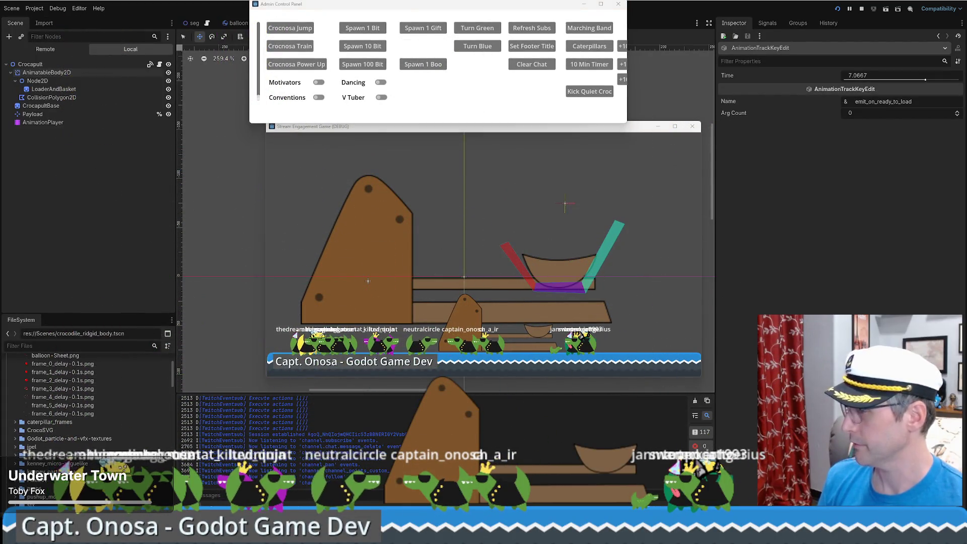
{"action": "left_click", "coordinate": [511, 173]}
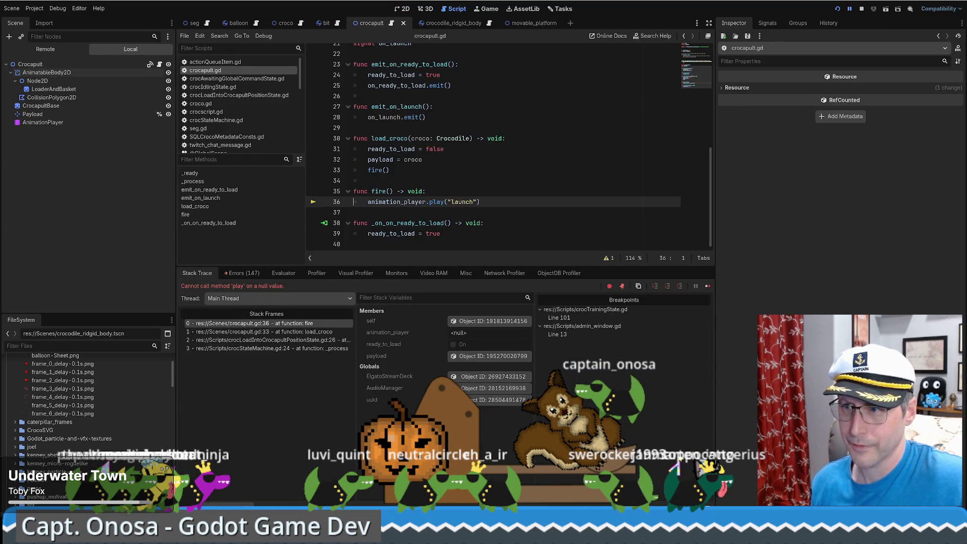
Replace line 4's animation_player declaration with a $AnimationPlayer reference and rerun the game.
{"action": "left_click", "coordinate": [861, 10]}
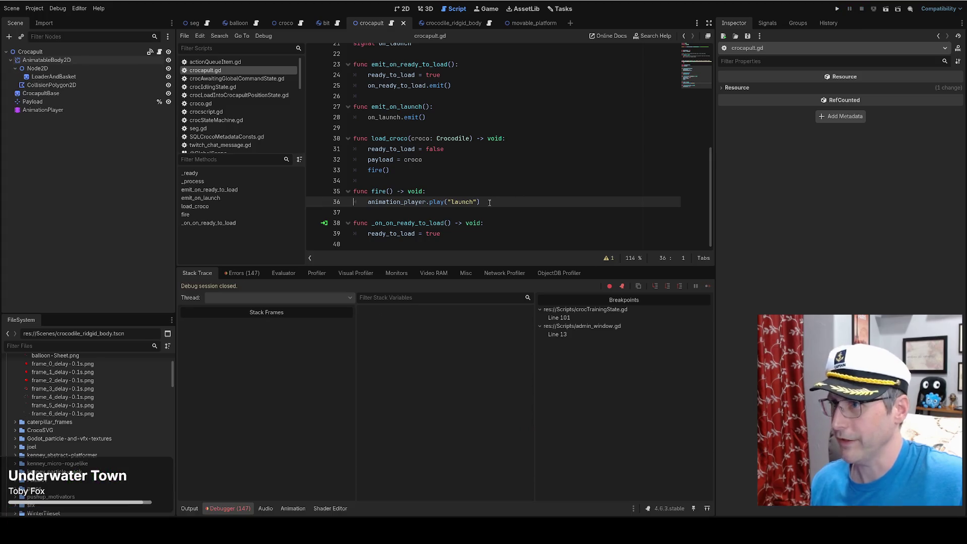
{"action": "scroll", "coordinate": [710, 191], "scroll_direction": "up", "scroll_amount": 7}
{"action": "left_click_drag", "start_coordinate": [354, 72], "coordinate": [619, 83]}
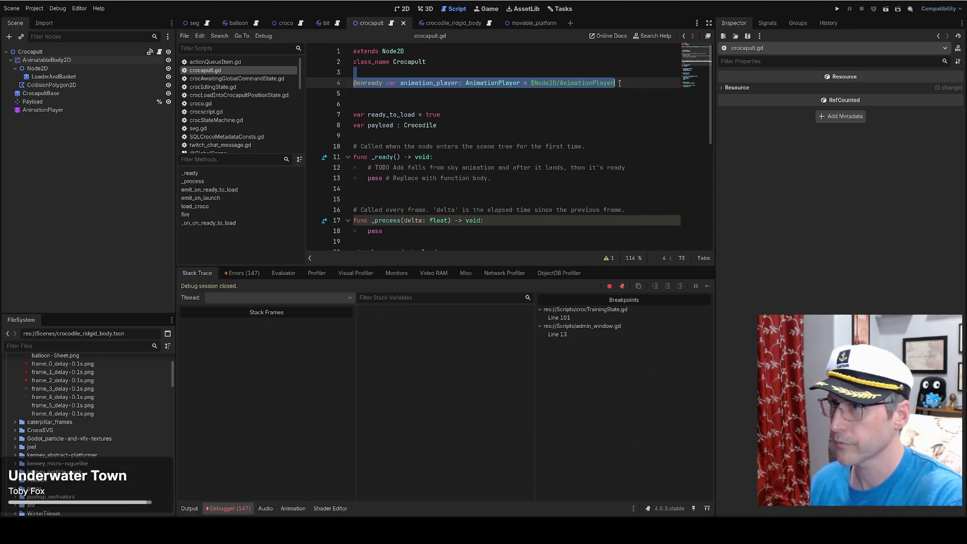
{"action": "key", "text": "BackSpace"}
{"action": "left_click_drag", "start_coordinate": [43, 109], "coordinate": [453, 80]}
{"action": "left_click", "coordinate": [837, 9]}
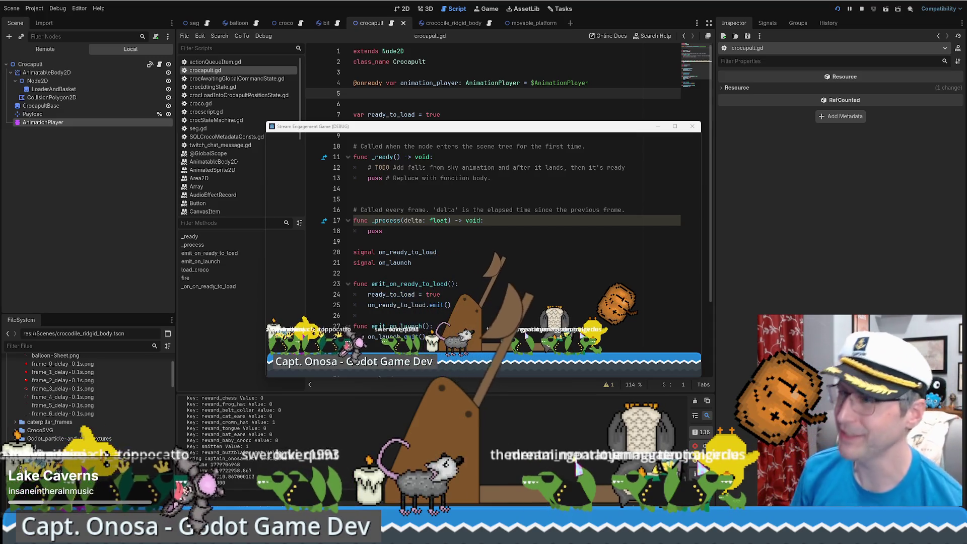
Move the game window to the right edge and open seg.gd at load_croco_into_crocapult.
{"action": "left_click_drag", "start_coordinate": [487, 127], "coordinate": [966, 126]}
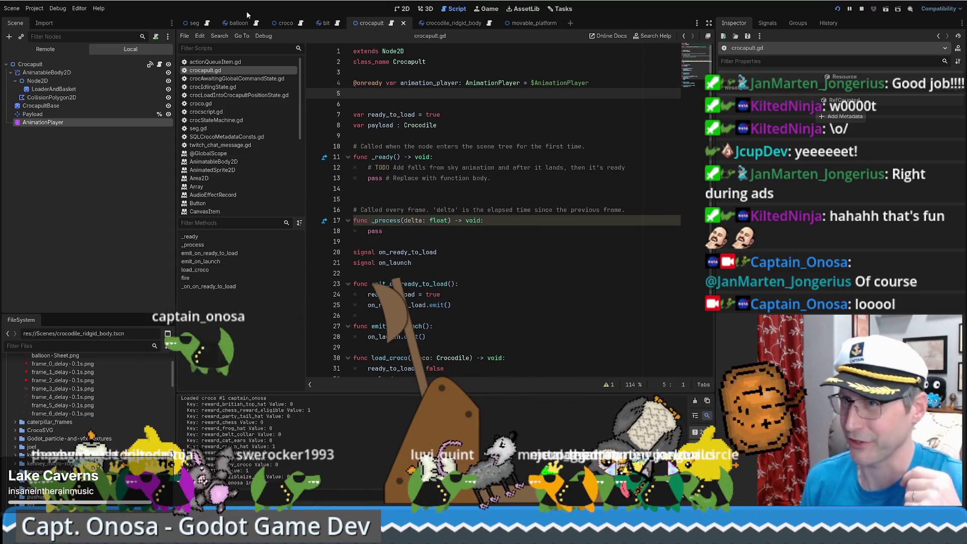
{"action": "left_click", "coordinate": [206, 22]}
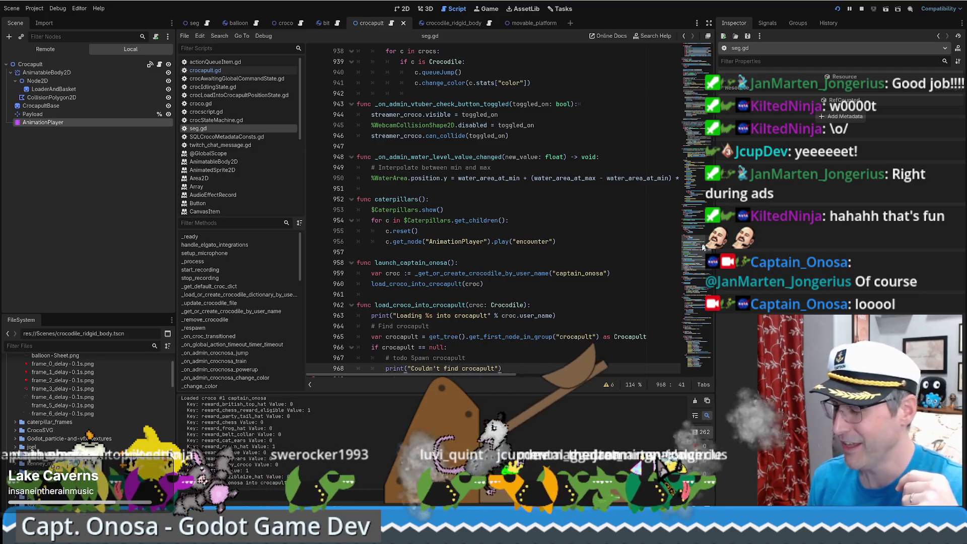
Search seg.gd for 'cr' and then 'group' to locate the crocodile group lookup.
{"action": "scroll", "coordinate": [537, 254], "scroll_direction": "down", "scroll_amount": 1}
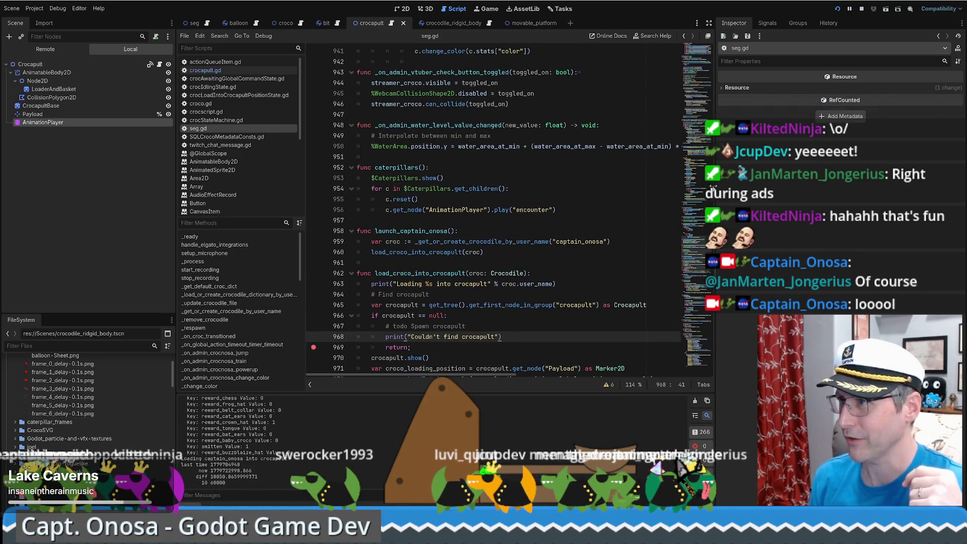
{"action": "left_click", "coordinate": [699, 217]}
{"action": "left_click_drag", "start_coordinate": [697, 217], "coordinate": [698, 221]}
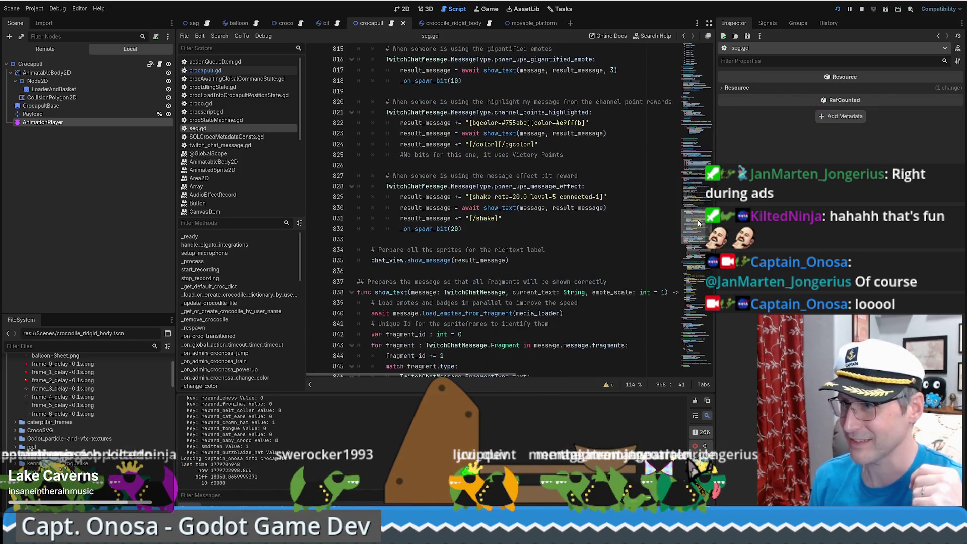
{"action": "scroll", "coordinate": [569, 242], "scroll_direction": "down", "scroll_amount": 2}
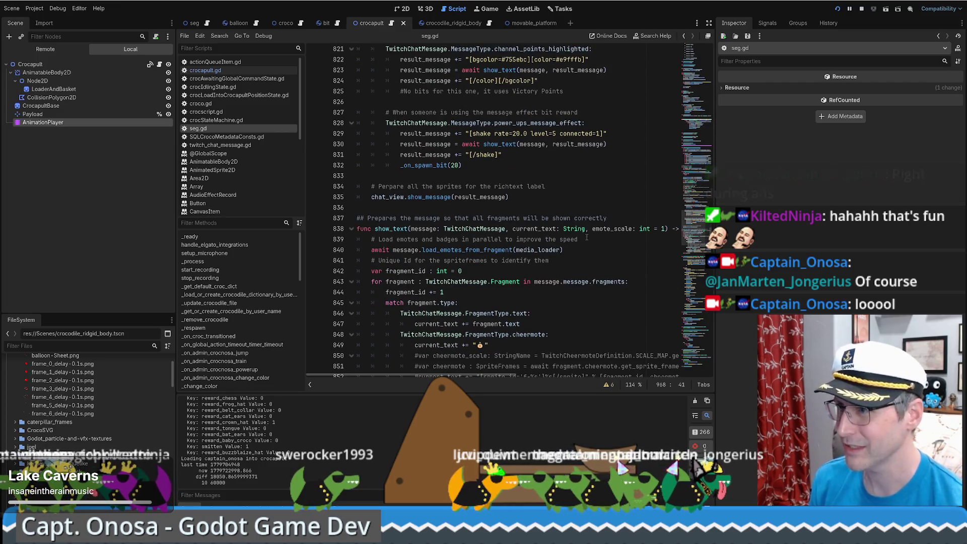
{"action": "key", "text": "ctrl+f"}
{"action": "type", "text": "cro"}
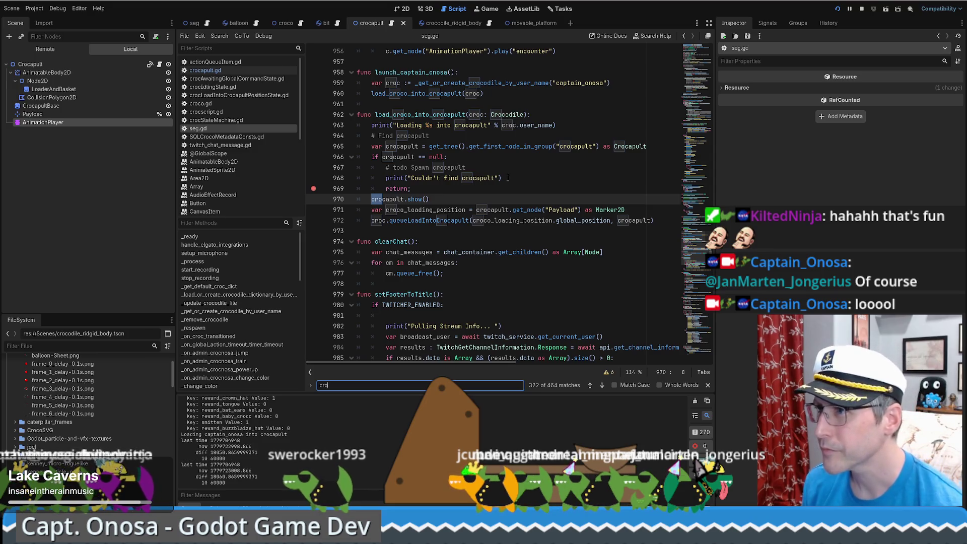
{"action": "left_click", "coordinate": [547, 192]}
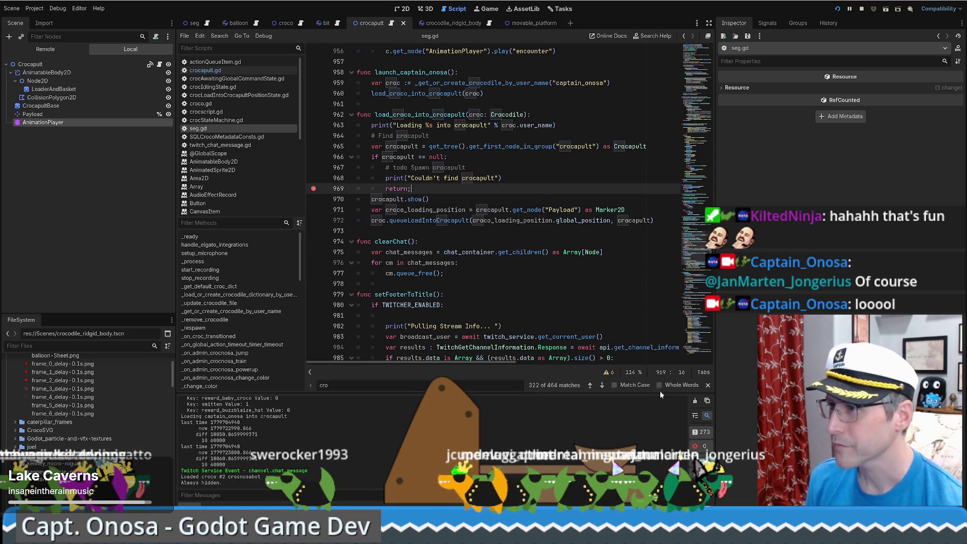
{"action": "key", "text": "ctrl+f"}
{"action": "type", "text": "group"}
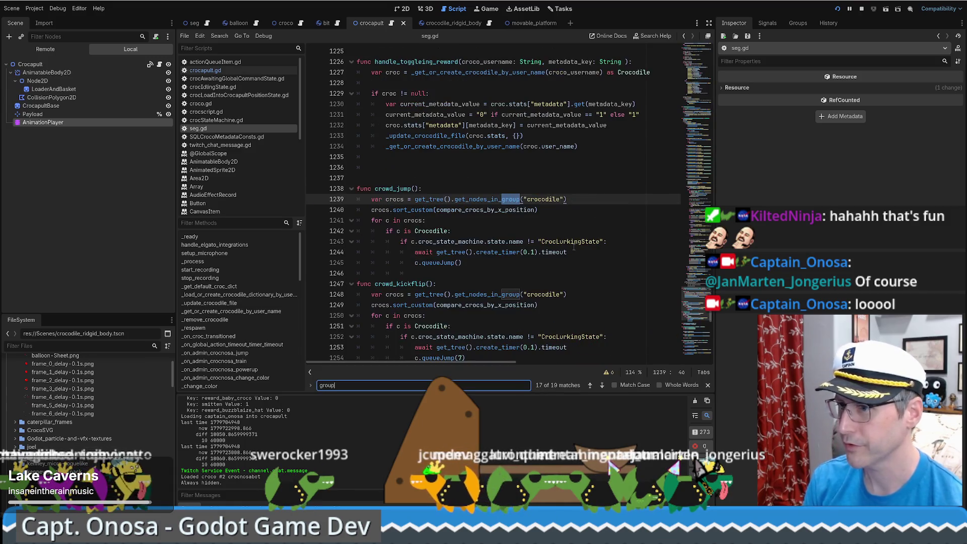
Copy the get_nodes_in_group statement onto a new line below the single croc lookup.
{"action": "left_click", "coordinate": [425, 199]}
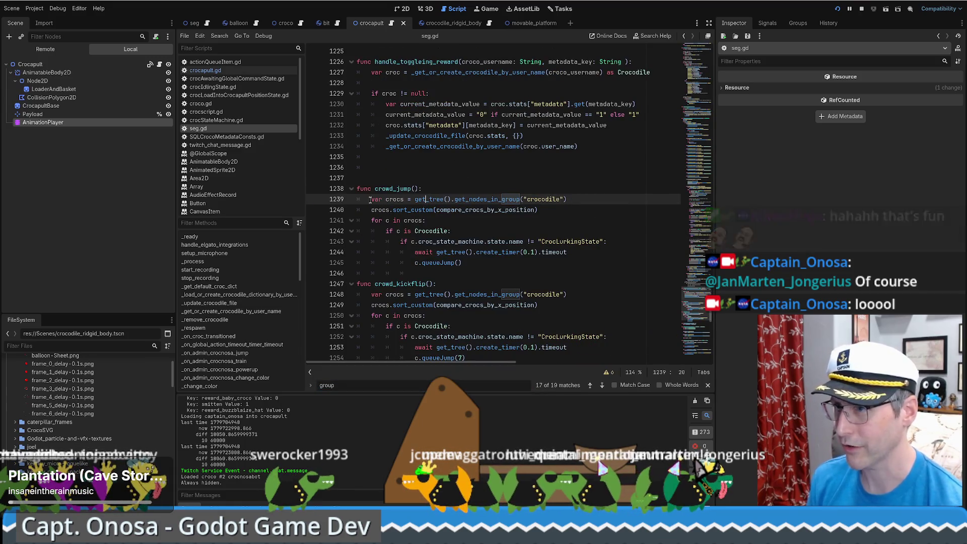
{"action": "left_click_drag", "start_coordinate": [370, 199], "coordinate": [566, 199]}
{"action": "key", "text": "ctrl+c"}
{"action": "scroll", "coordinate": [520, 192], "scroll_direction": "up", "scroll_amount": 15}
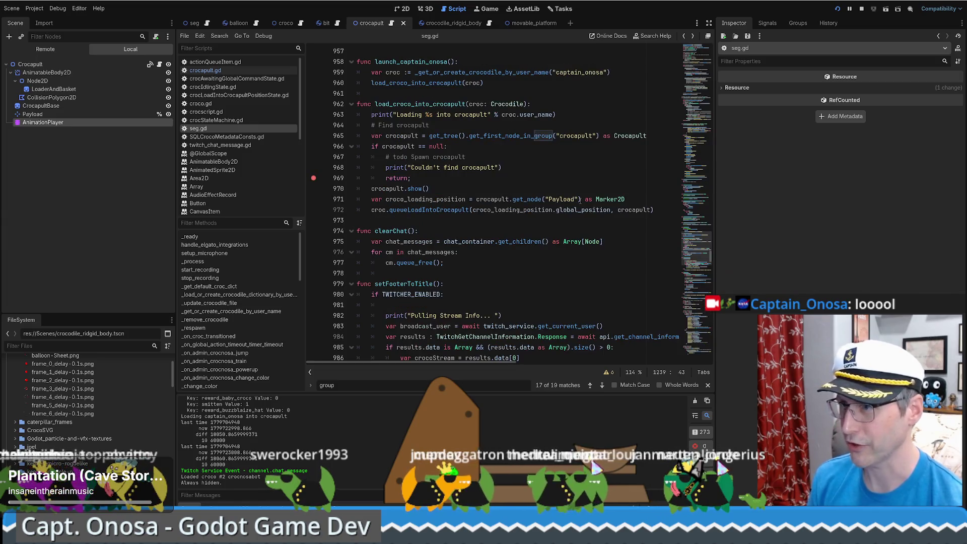
{"action": "left_click", "coordinate": [639, 72]}
{"action": "key", "text": "Return"}
{"action": "key", "text": "ctrl+v"}
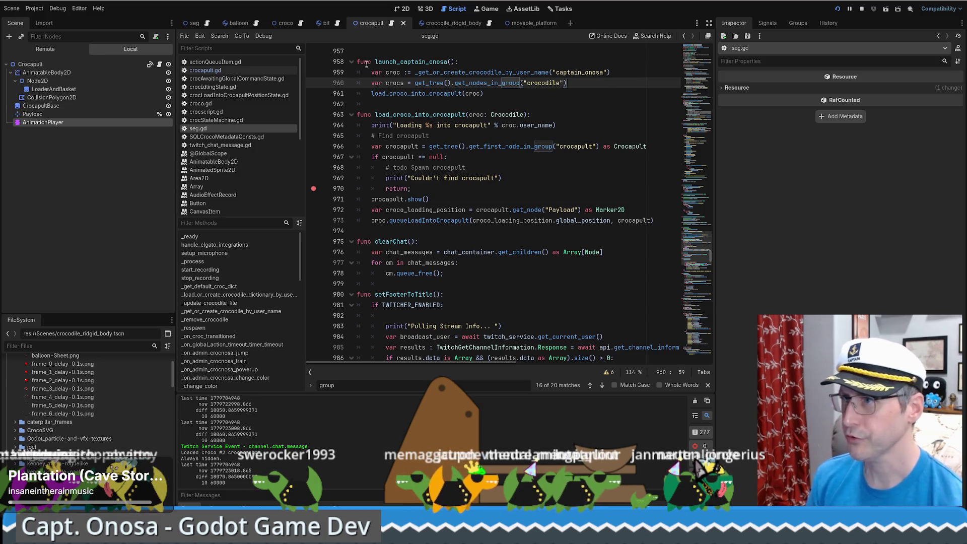
Add crocs.shuffle(), pass crocs[0] to the loader, save seg.gd and restart the game.
{"action": "left_click", "coordinate": [393, 82]}
{"action": "left_click", "coordinate": [591, 81]}
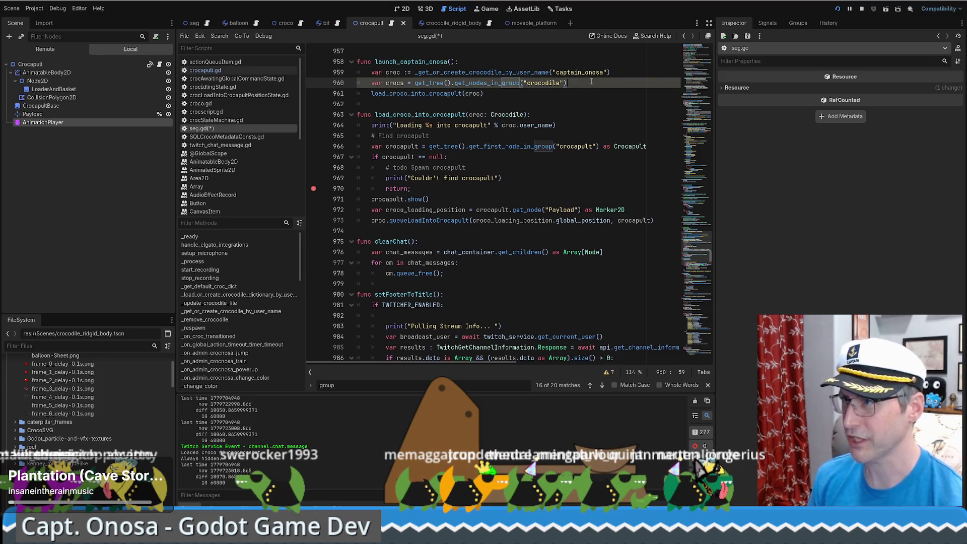
{"action": "key", "text": "Return"}
{"action": "type", "text": "crocs.shuffle("}
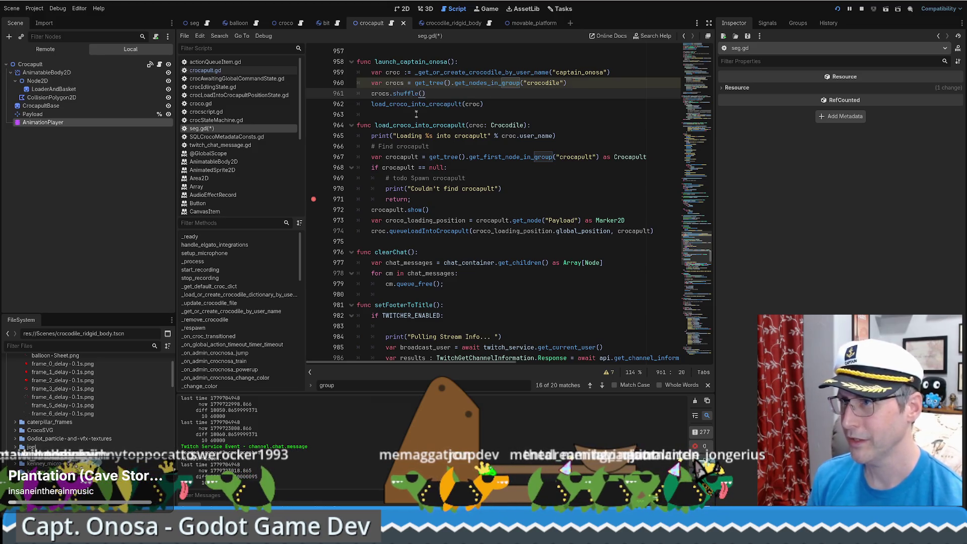
{"action": "double_click", "coordinate": [381, 93]}
{"action": "key", "text": "ctrl+c"}
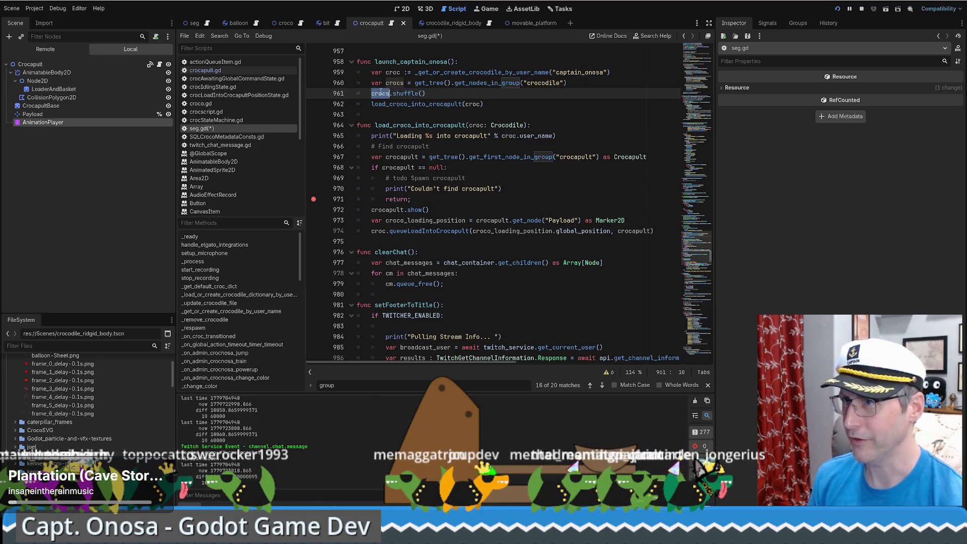
{"action": "double_click", "coordinate": [472, 104]}
{"action": "key", "text": "ctrl+v"}
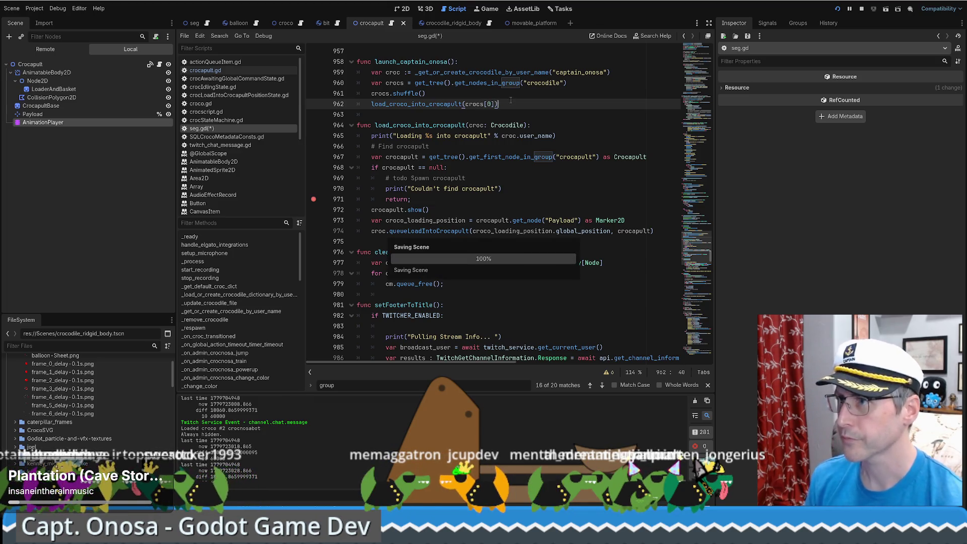
{"action": "key", "text": "ctrl+s"}
{"action": "left_click", "coordinate": [836, 10]}
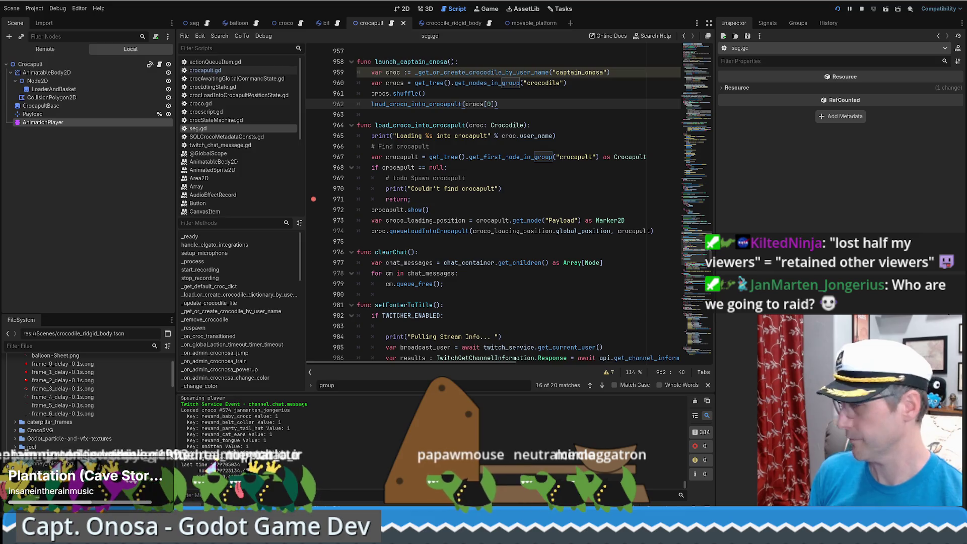
{"action": "left_click", "coordinate": [532, 231]}
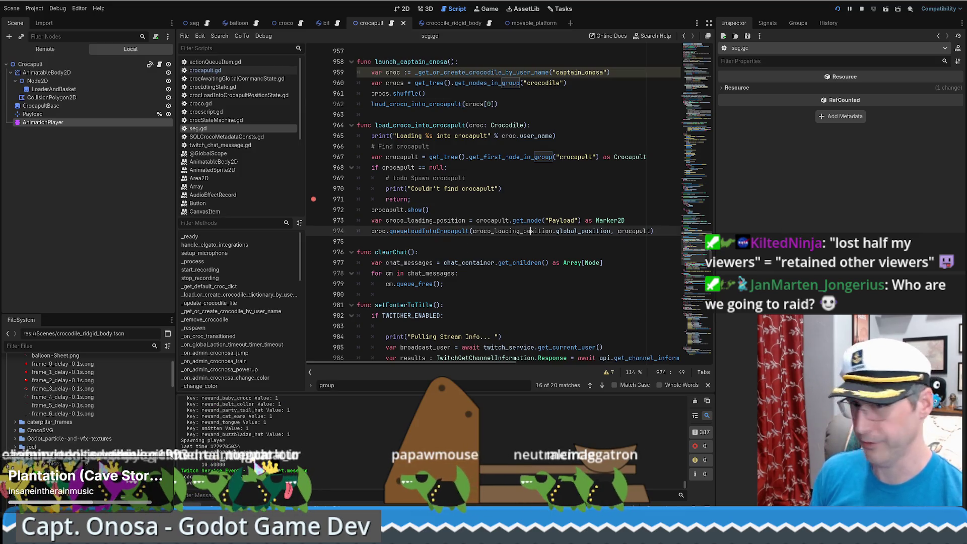